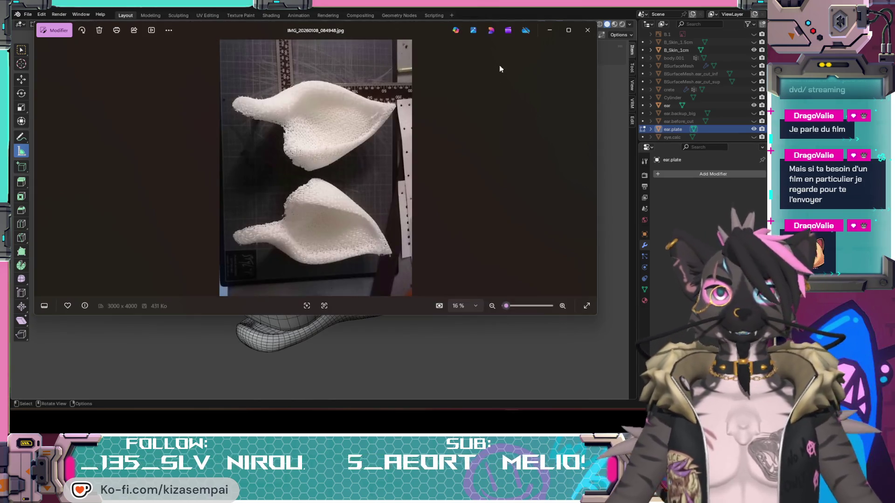
# Show the printed-ears photo full-window, then bring up Elegoo Slicer's empty build plate
pyautogui.click(568, 30)
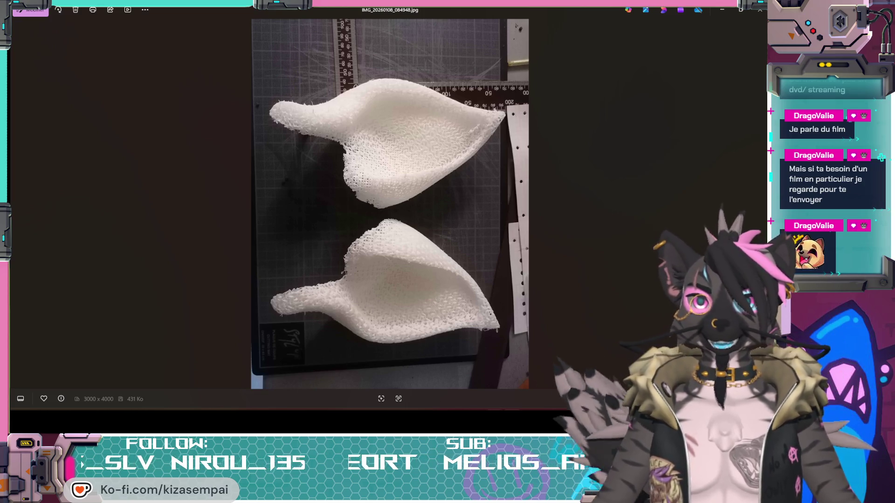
pyautogui.hotkey('alt', 'Tab')
pyautogui.click(52, 19)
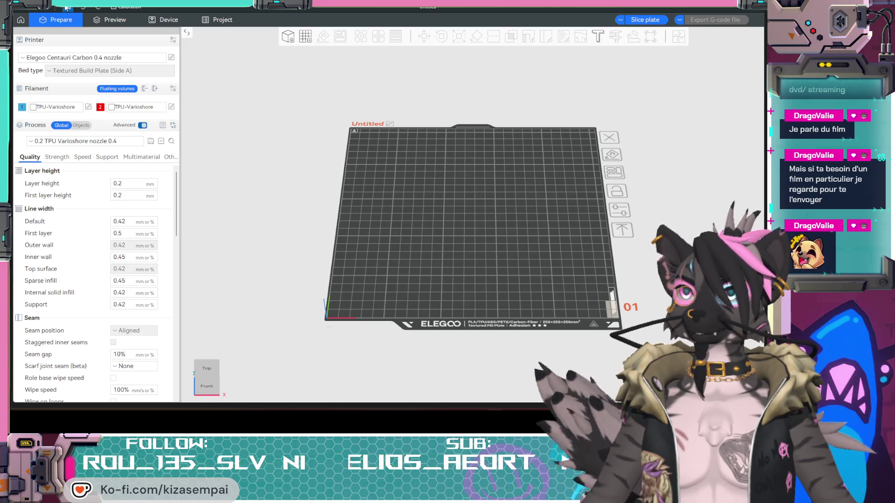
# Open Head_ear_to_impress.3mf from Head > fichiers impression and show the ears' sliced preview
pyautogui.click(30, 12)
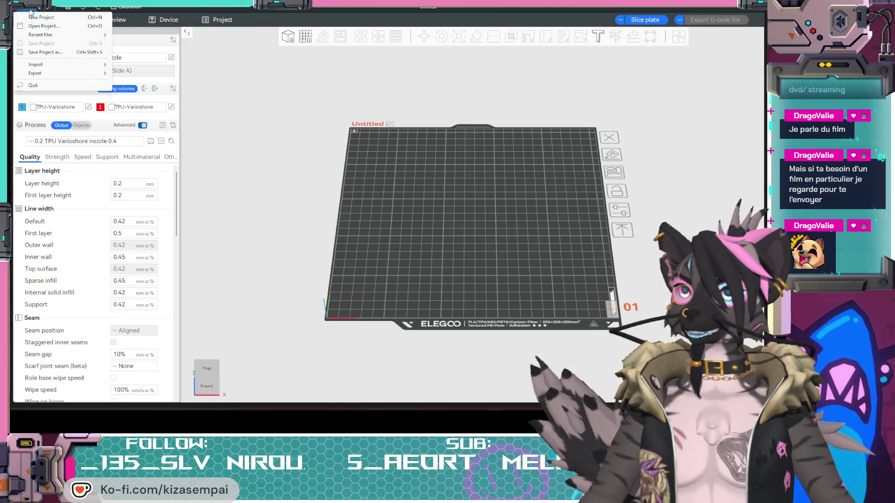
pyautogui.click(43, 26)
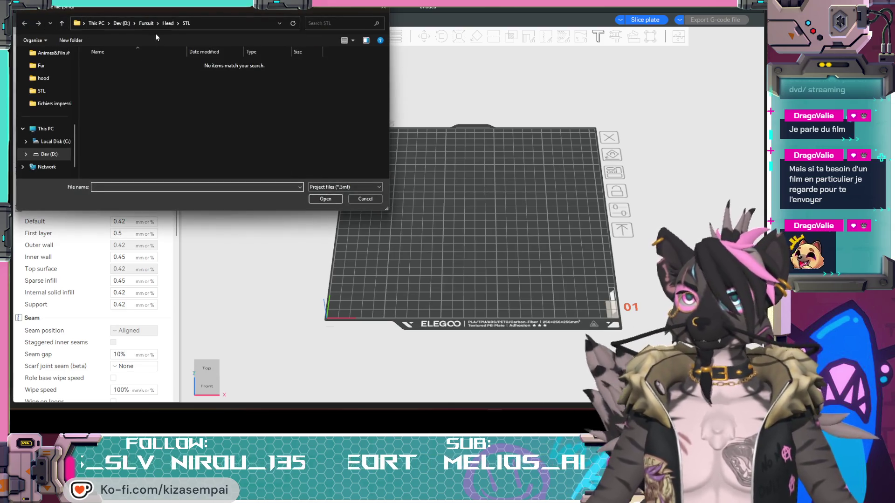
pyautogui.click(166, 23)
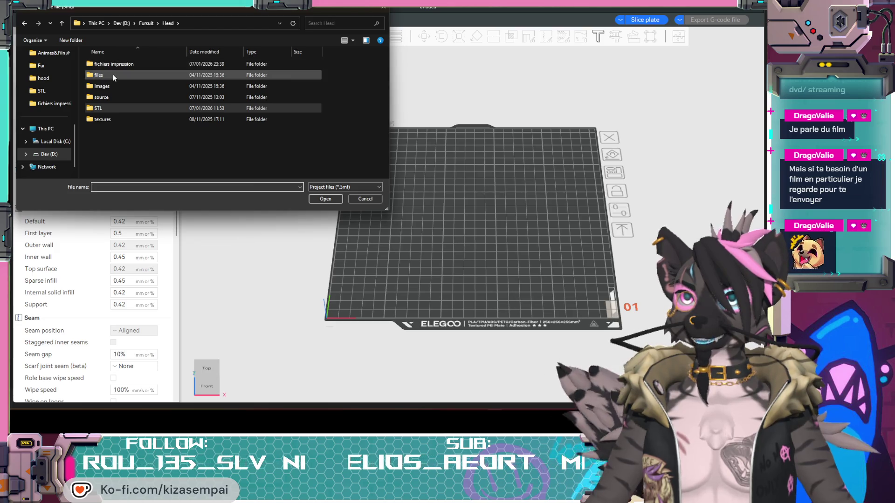
pyautogui.doubleClick(120, 65)
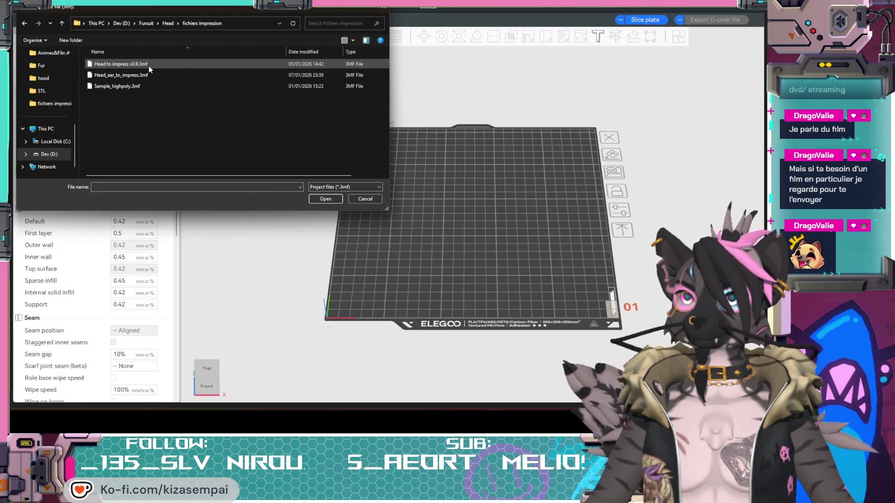
pyautogui.click(115, 75)
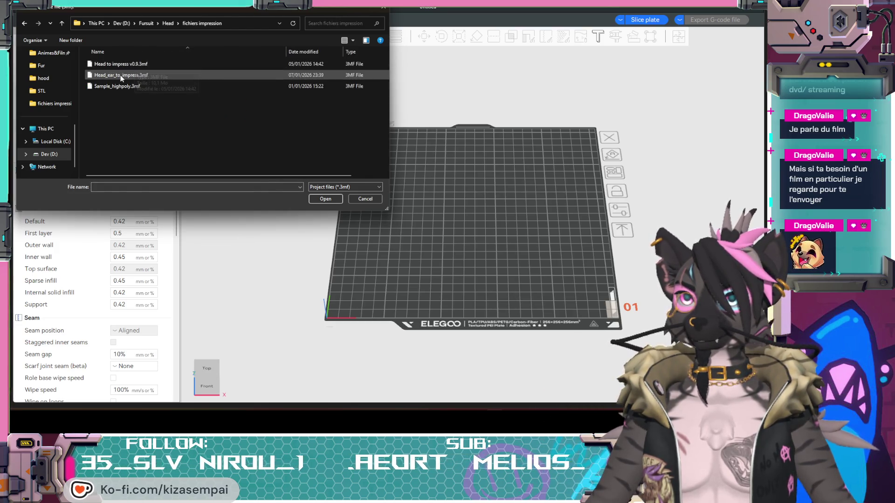
pyautogui.click(321, 200)
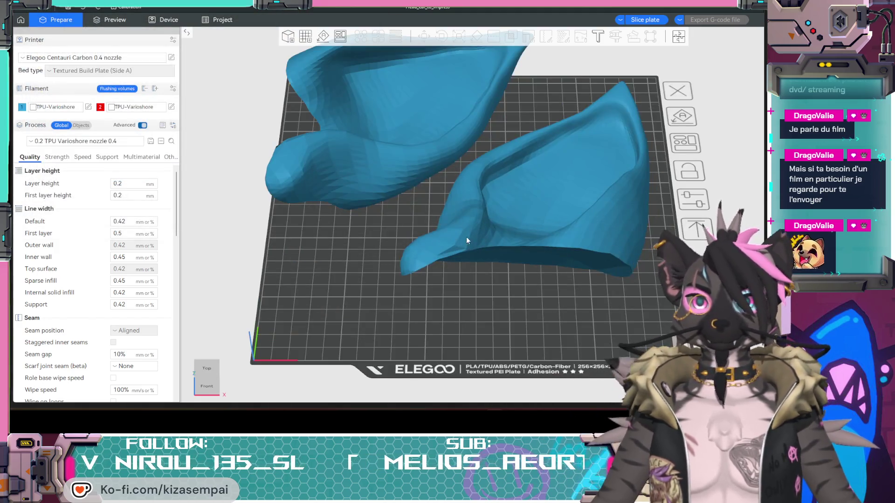
pyautogui.moveTo(478, 294)
pyautogui.mouseDown()
pyautogui.moveTo(428, 314)
pyautogui.moveTo(428, 298)
pyautogui.moveTo(373, 293)
pyautogui.moveTo(408, 241)
pyautogui.mouseUp()
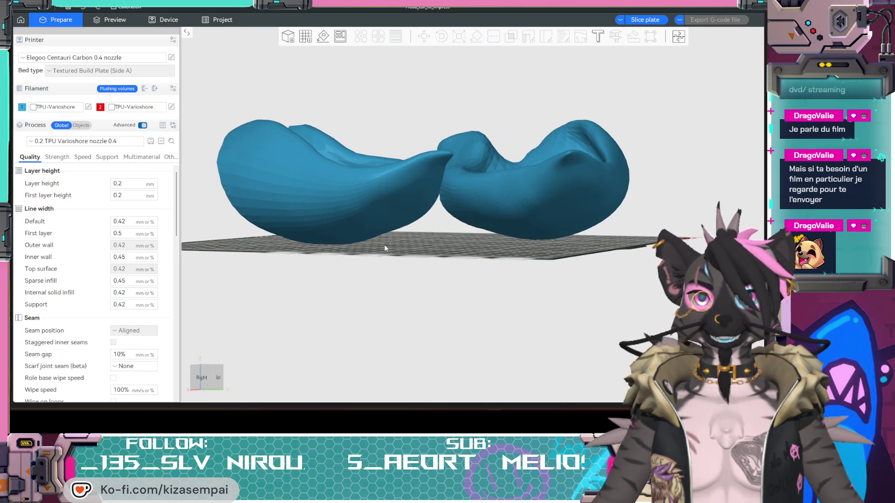
pyautogui.click(124, 22)
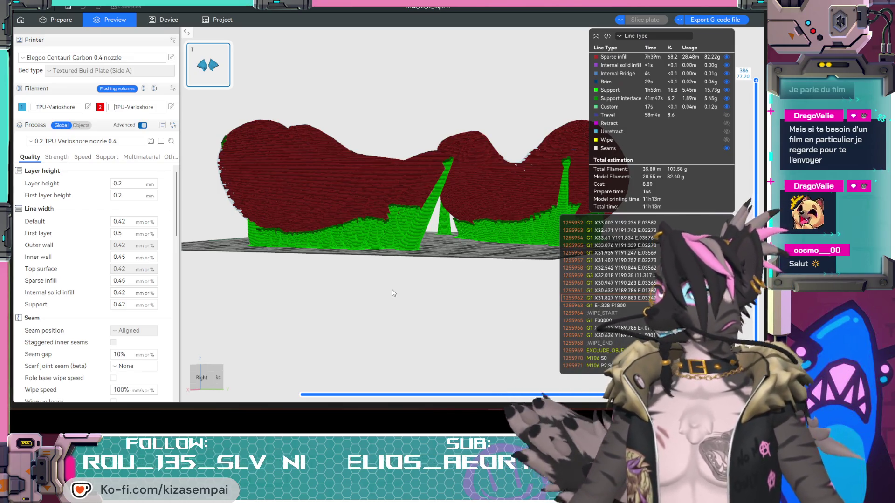
pyautogui.moveTo(341, 283)
pyautogui.mouseDown()
pyautogui.moveTo(416, 286)
pyautogui.moveTo(324, 285)
pyautogui.mouseUp()
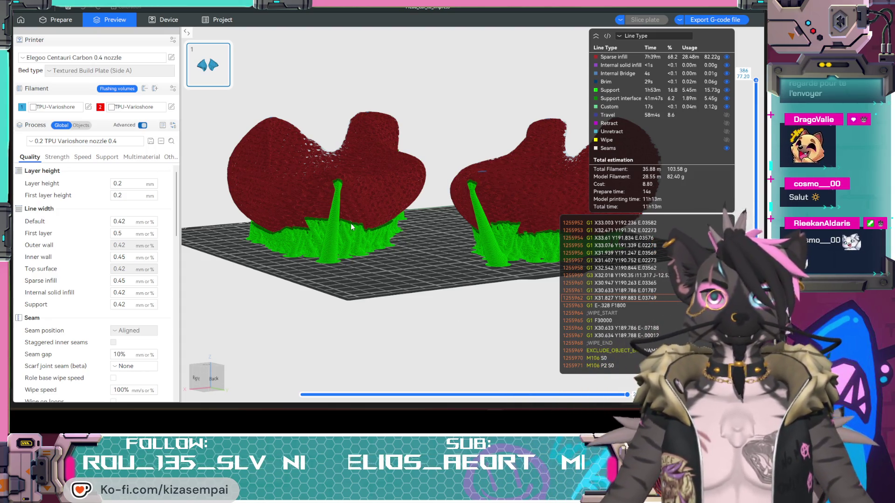
pyautogui.moveTo(352, 311)
pyautogui.mouseDown()
pyautogui.moveTo(404, 306)
pyautogui.moveTo(336, 308)
pyautogui.mouseUp()
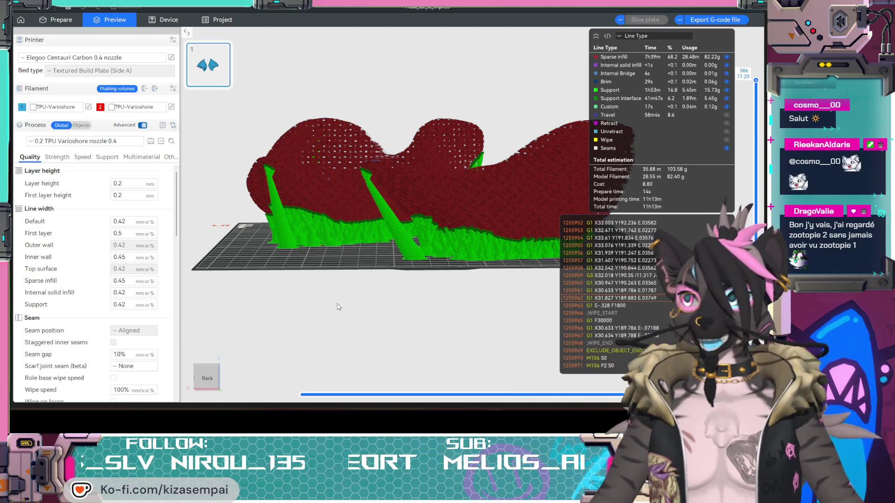
pyautogui.moveTo(263, 302)
pyautogui.mouseDown()
pyautogui.moveTo(341, 299)
pyautogui.moveTo(356, 120)
pyautogui.moveTo(383, 175)
pyautogui.mouseUp()
pyautogui.scroll(5, 340, 255)
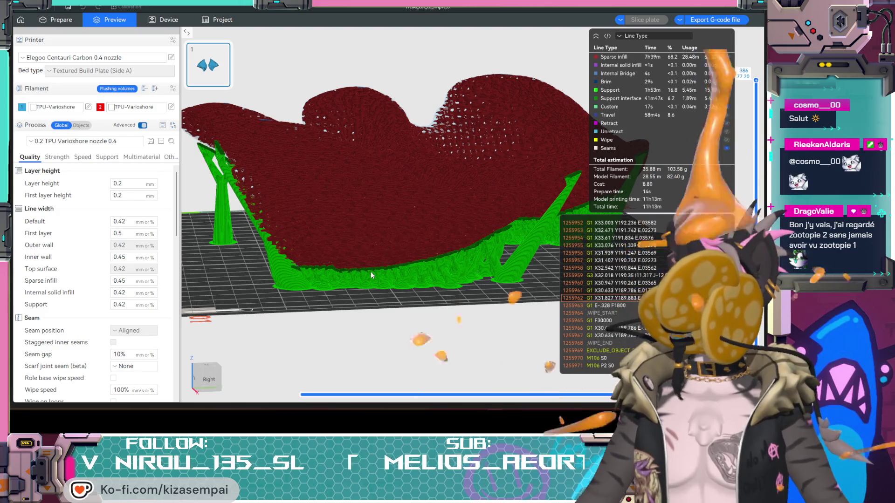
pyautogui.moveTo(371, 271)
pyautogui.mouseDown()
pyautogui.moveTo(371, 298)
pyautogui.moveTo(419, 299)
pyautogui.moveTo(402, 297)
pyautogui.mouseUp()
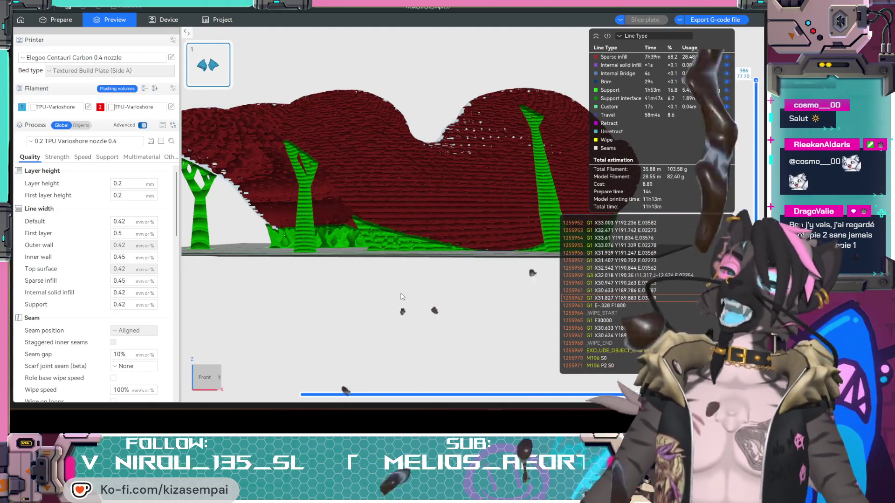
pyautogui.scroll(3, 401, 296)
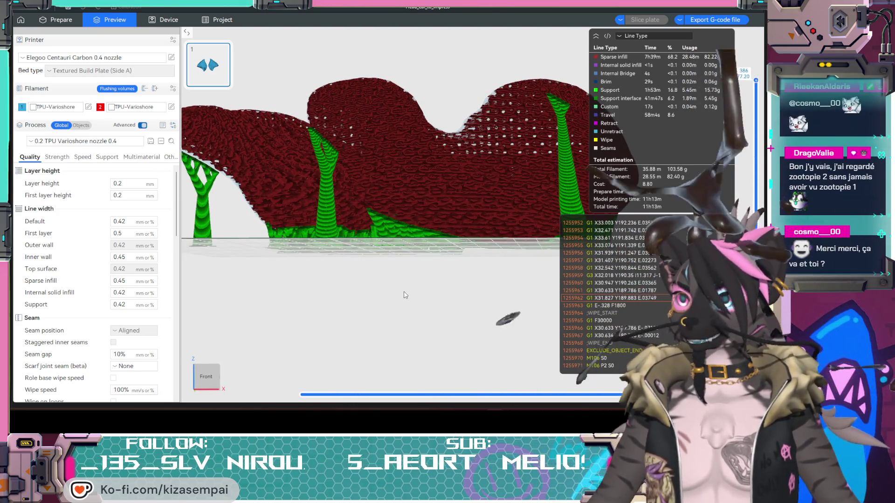
pyautogui.scroll(-1, 405, 295)
pyautogui.moveTo(406, 295)
pyautogui.mouseDown()
pyautogui.moveTo(397, 306)
pyautogui.moveTo(411, 286)
pyautogui.moveTo(406, 300)
pyautogui.moveTo(453, 288)
pyautogui.mouseUp()
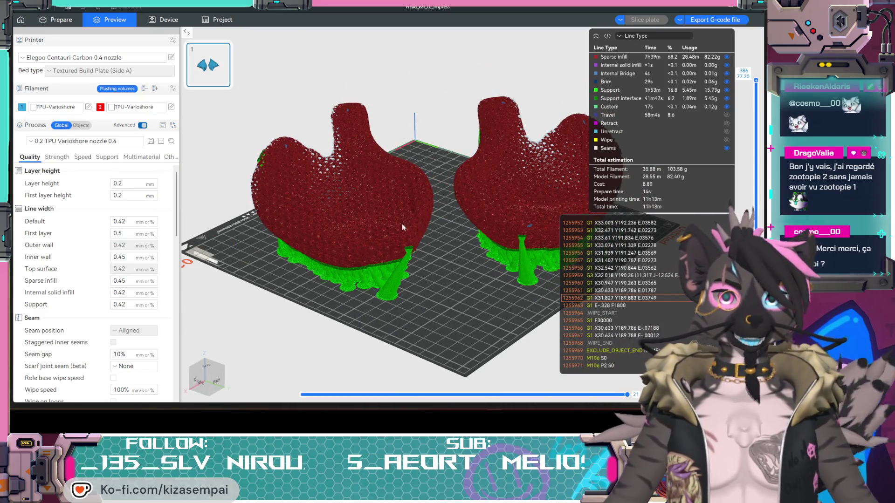
# Orbit the sliced ears preview to a low front view and other angles
pyautogui.moveTo(272, 263)
pyautogui.mouseDown()
pyautogui.moveTo(409, 260)
pyautogui.moveTo(298, 265)
pyautogui.moveTo(372, 294)
pyautogui.mouseUp()
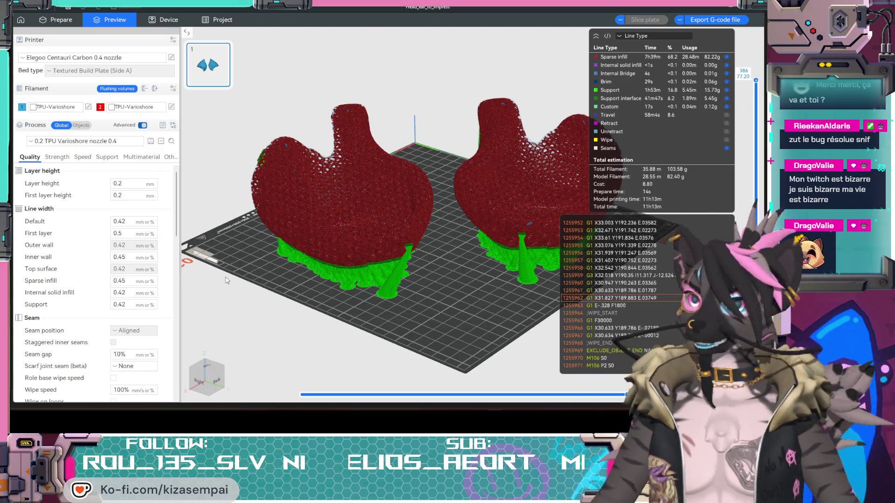
pyautogui.moveTo(405, 275)
pyautogui.mouseDown()
pyautogui.moveTo(392, 253)
pyautogui.moveTo(348, 281)
pyautogui.moveTo(333, 275)
pyautogui.mouseUp()
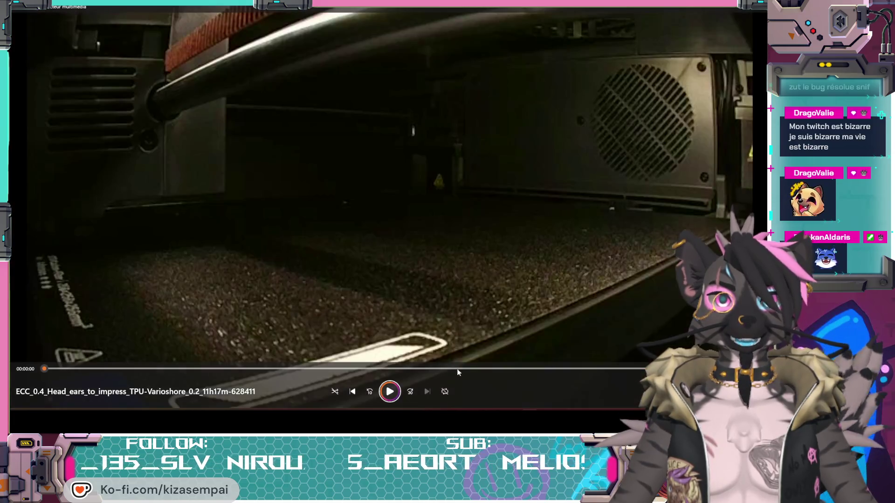
# Jump to the end of the ears timelapse, replay it, then close Media Player
pyautogui.click(390, 391)
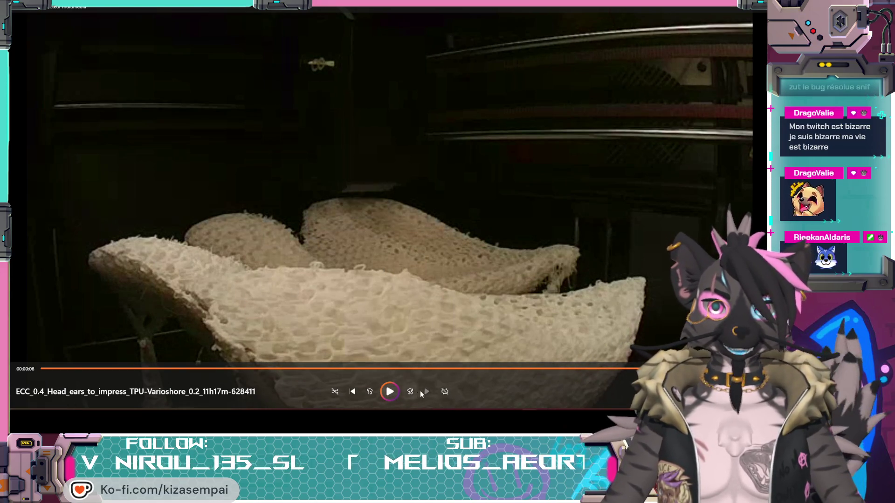
pyautogui.click(389, 392)
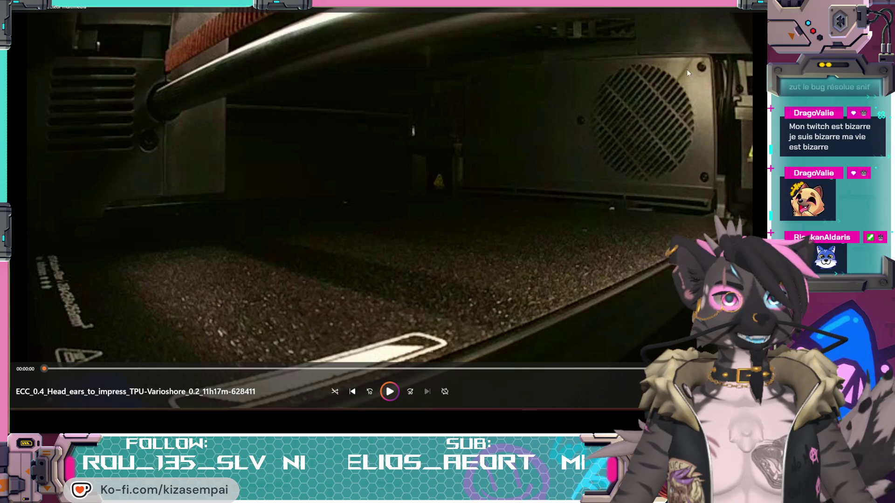
pyautogui.click(760, 10)
pyautogui.moveTo(399, 287)
pyautogui.mouseDown()
pyautogui.moveTo(325, 260)
pyautogui.moveTo(340, 223)
pyautogui.moveTo(359, 255)
pyautogui.moveTo(345, 270)
pyautogui.moveTo(320, 259)
pyautogui.moveTo(338, 261)
pyautogui.mouseUp()
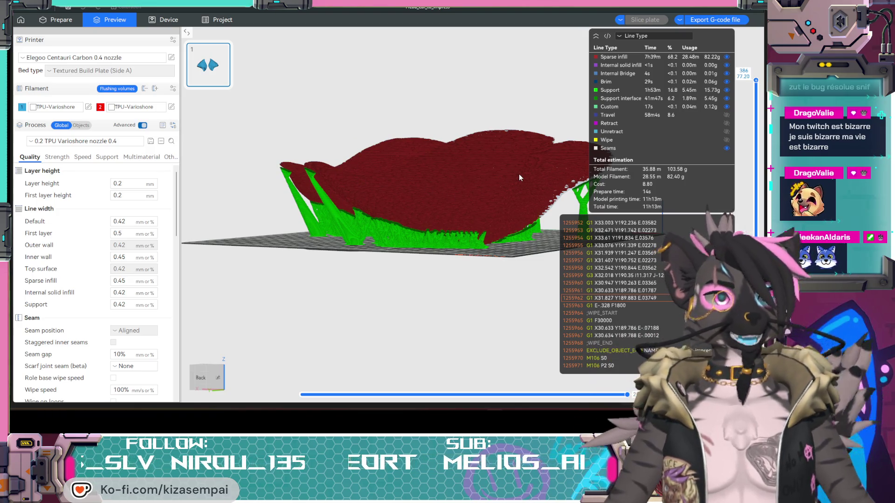
# Orbit and zoom around the sliced ears to inspect the underside and tree supports
pyautogui.moveTo(520, 169)
pyautogui.mouseDown()
pyautogui.moveTo(391, 219)
pyautogui.moveTo(365, 250)
pyautogui.mouseUp()
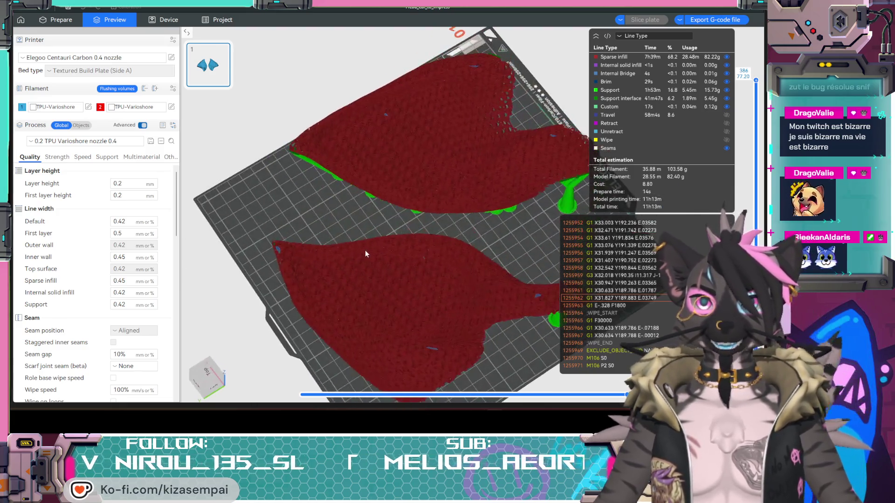
pyautogui.moveTo(350, 322)
pyautogui.mouseDown()
pyautogui.moveTo(283, 298)
pyautogui.moveTo(328, 210)
pyautogui.mouseUp()
pyautogui.moveTo(388, 168)
pyautogui.mouseDown()
pyautogui.moveTo(462, 169)
pyautogui.moveTo(406, 200)
pyautogui.moveTo(421, 199)
pyautogui.mouseUp()
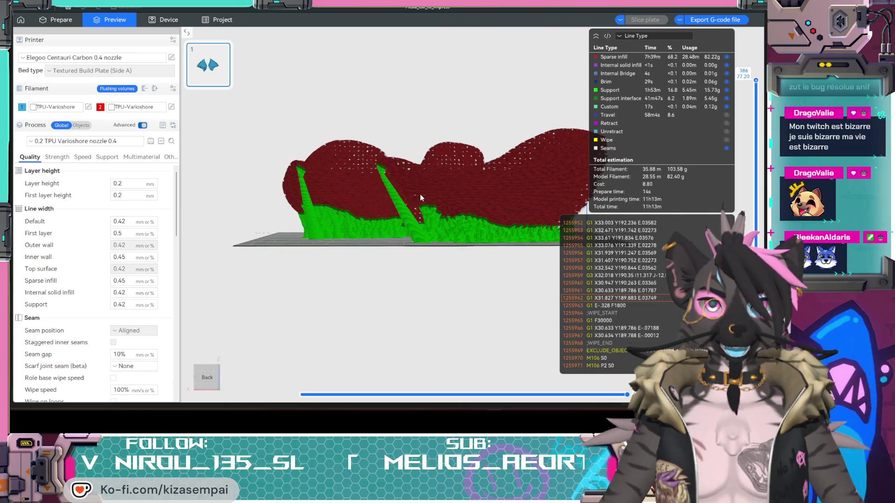
pyautogui.scroll(4, 485, 226)
pyautogui.moveTo(485, 226)
pyautogui.mouseDown()
pyautogui.moveTo(510, 227)
pyautogui.moveTo(294, 331)
pyautogui.moveTo(367, 225)
pyautogui.moveTo(355, 238)
pyautogui.moveTo(313, 171)
pyautogui.mouseUp()
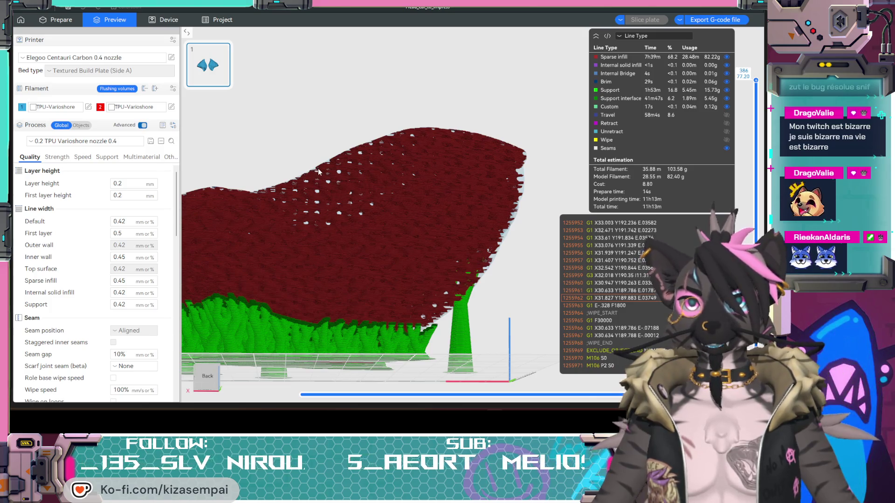
pyautogui.moveTo(339, 152)
pyautogui.mouseDown()
pyautogui.moveTo(381, 205)
pyautogui.moveTo(354, 250)
pyautogui.moveTo(393, 252)
pyautogui.moveTo(337, 254)
pyautogui.moveTo(379, 263)
pyautogui.moveTo(328, 258)
pyautogui.moveTo(325, 203)
pyautogui.moveTo(309, 167)
pyautogui.moveTo(312, 191)
pyautogui.moveTo(296, 179)
pyautogui.mouseUp()
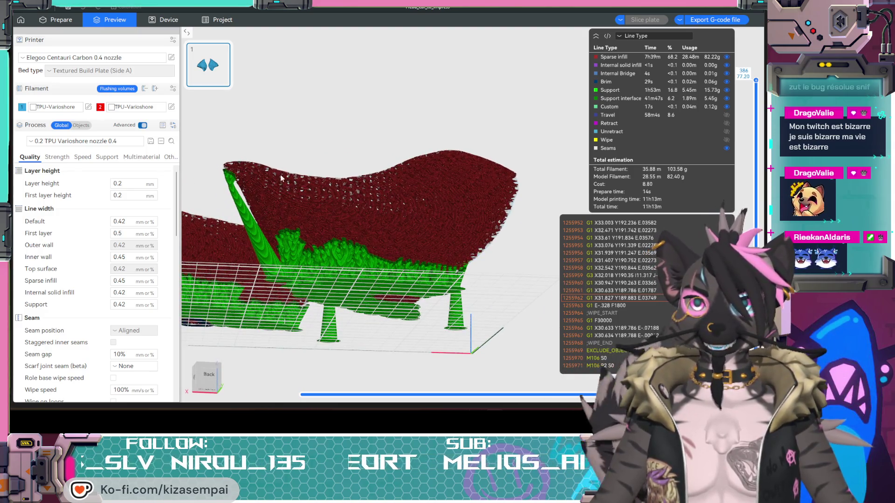
pyautogui.moveTo(303, 181)
pyautogui.mouseDown()
pyautogui.moveTo(297, 191)
pyautogui.moveTo(394, 283)
pyautogui.moveTo(366, 282)
pyautogui.moveTo(372, 258)
pyautogui.moveTo(346, 260)
pyautogui.mouseUp()
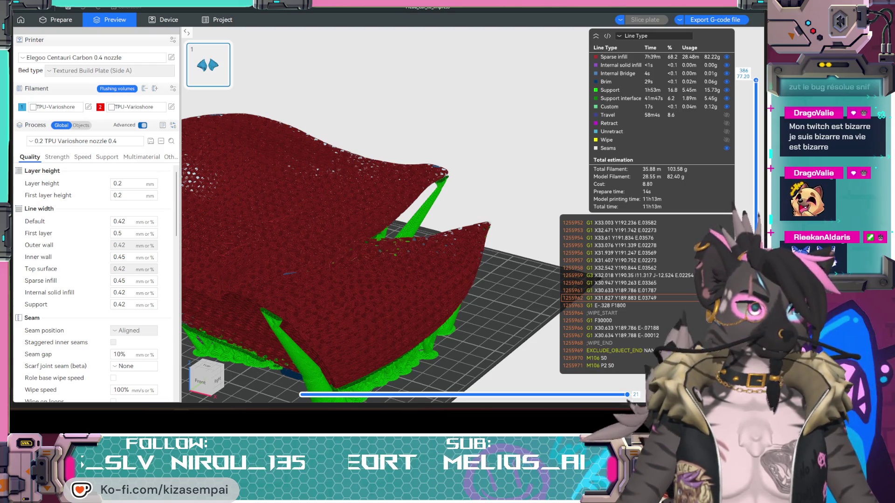
pyautogui.moveTo(378, 292); pyautogui.dragTo(343, 253)
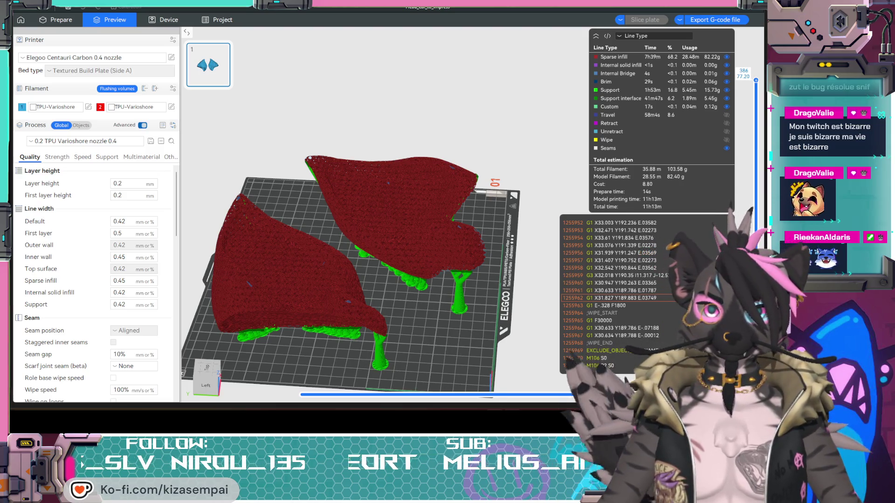
pyautogui.hotkey('alt', 'Tab')
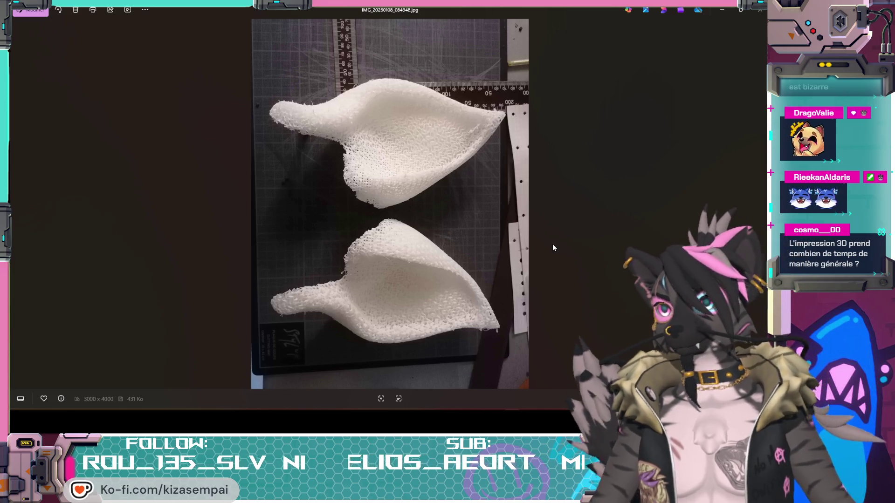
# Switch away from the printed-ears photo toward the head print video
pyautogui.hotkey('alt', 'Tab')
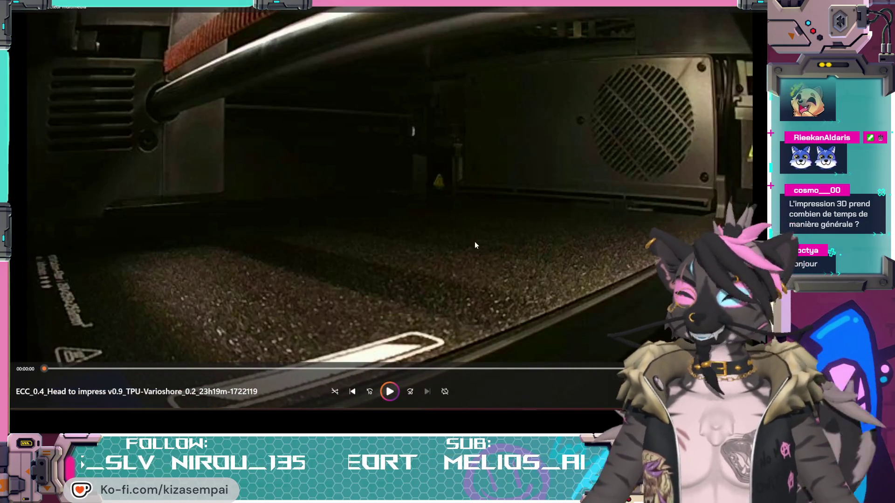
pyautogui.click(760, 10)
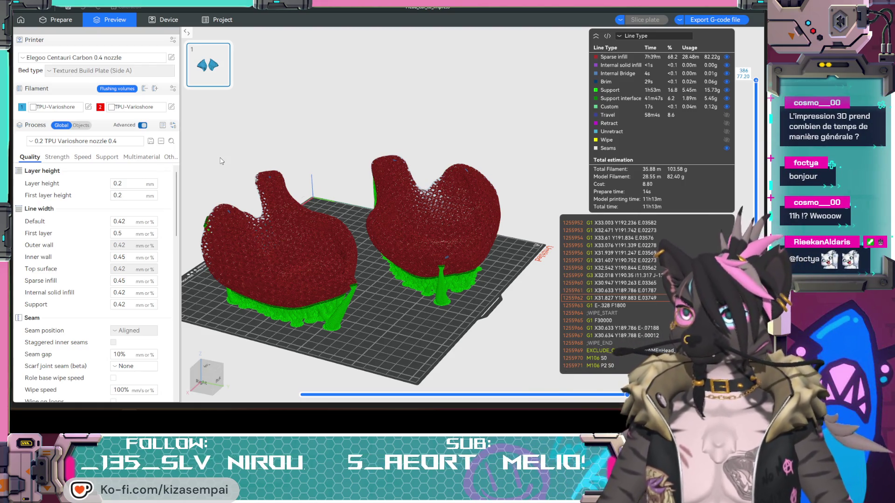
# Check the sliced ears from front and side, then switch to Blender's mask head
pyautogui.moveTo(254, 237); pyautogui.dragTo(362, 253)
pyautogui.moveTo(416, 244)
pyautogui.mouseDown()
pyautogui.moveTo(365, 234)
pyautogui.moveTo(313, 262)
pyautogui.mouseUp()
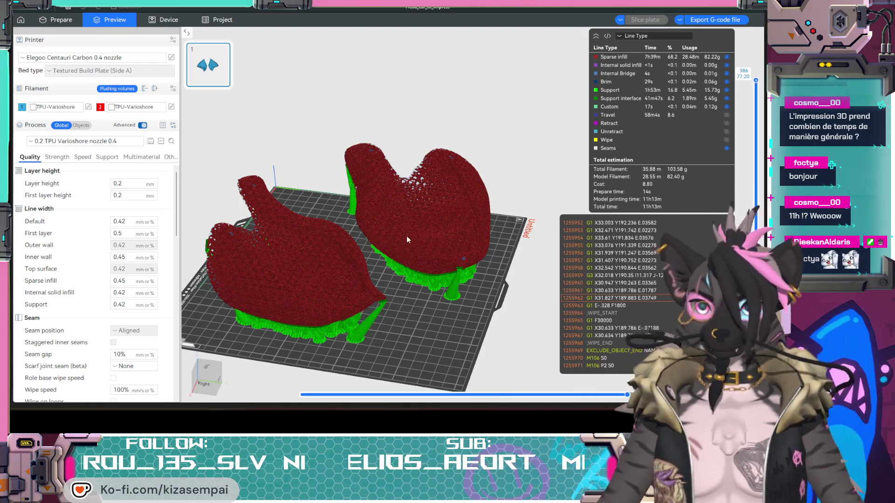
pyautogui.moveTo(438, 308); pyautogui.dragTo(470, 295)
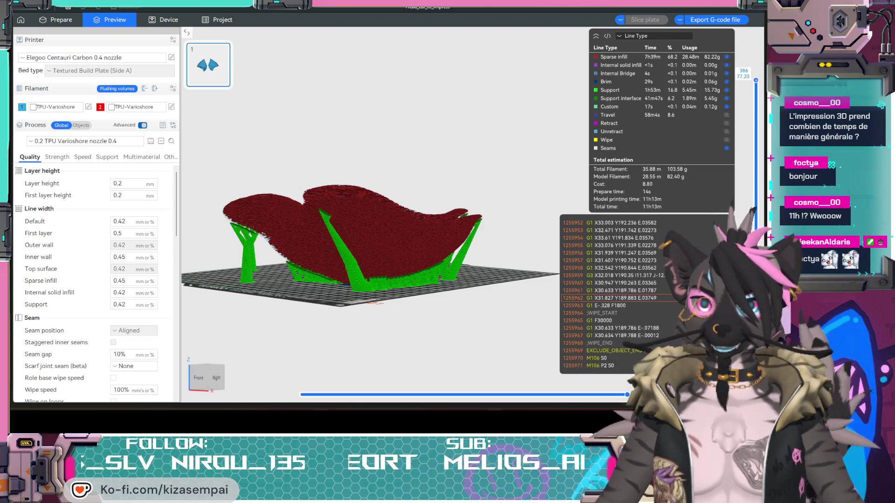
pyautogui.hotkey('alt', 'Tab')
pyautogui.moveTo(425, 247)
pyautogui.mouseDown(button='middle')
pyautogui.moveTo(496, 268)
pyautogui.moveTo(479, 260)
pyautogui.moveTo(327, 270)
pyautogui.moveTo(420, 273)
pyautogui.moveTo(379, 273)
pyautogui.moveTo(424, 257)
pyautogui.moveTo(368, 254)
pyautogui.mouseUp(button='middle')
pyautogui.scroll(5, 378, 273)
pyautogui.scroll(-5, 405, 261)
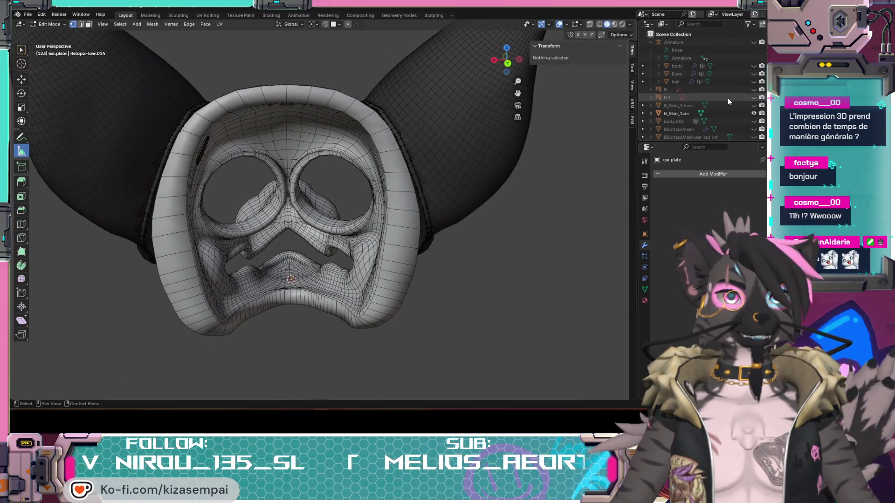
pyautogui.scroll(-2, 722, 110)
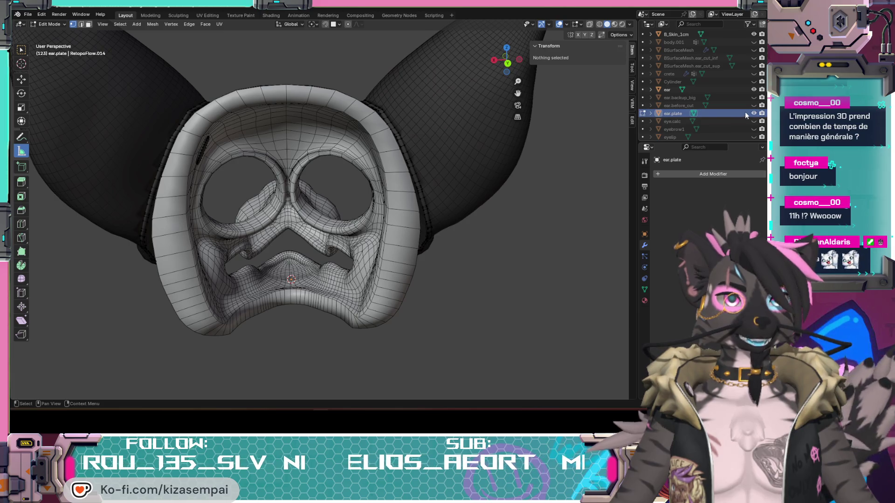
pyautogui.scroll(3, 477, 186)
pyautogui.moveTo(476, 186)
pyautogui.mouseDown(button='middle')
pyautogui.moveTo(321, 194)
pyautogui.moveTo(285, 181)
pyautogui.moveTo(298, 200)
pyautogui.mouseUp(button='middle')
pyautogui.scroll(-3, 309, 256)
pyautogui.moveTo(310, 256)
pyautogui.mouseDown(button='middle')
pyautogui.moveTo(493, 219)
pyautogui.moveTo(389, 256)
pyautogui.moveTo(461, 303)
pyautogui.moveTo(343, 214)
pyautogui.moveTo(335, 196)
pyautogui.mouseUp(button='middle')
pyautogui.scroll(3, 424, 240)
pyautogui.scroll(-2, 734, 91)
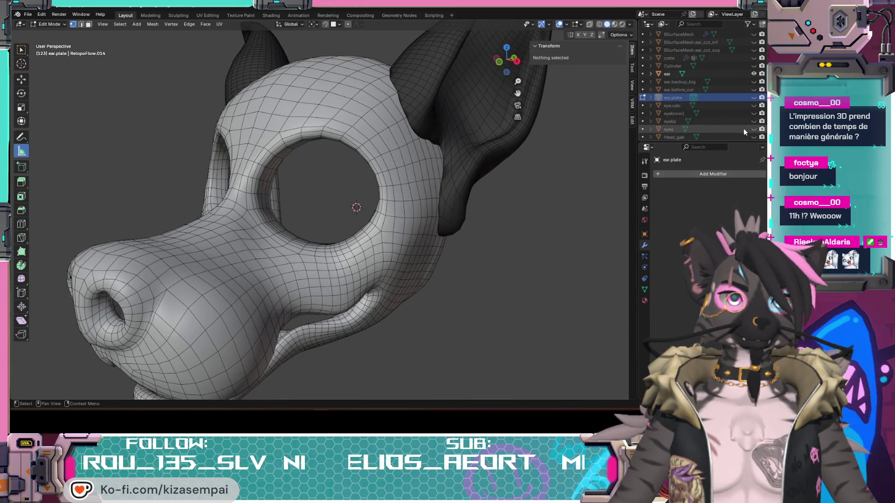
# Unhide the 'eyes' and 'eyelip' objects and zoom in on the eye sockets
pyautogui.click(753, 129)
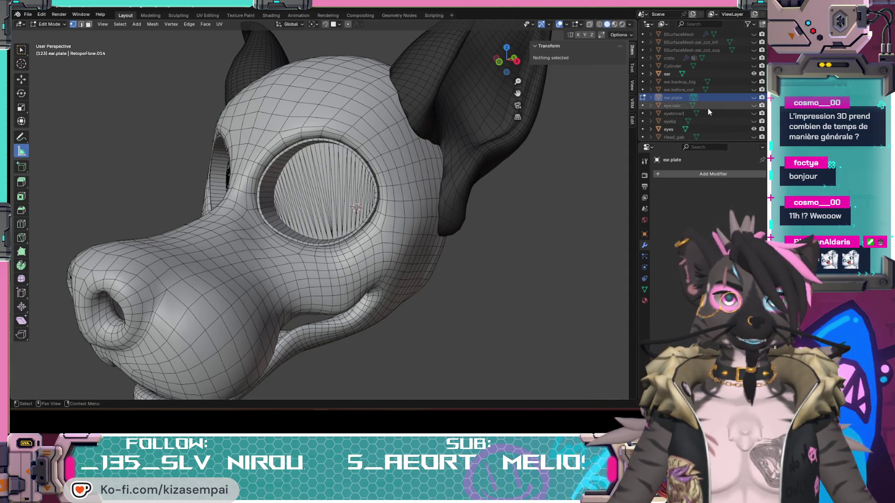
pyautogui.click(754, 121)
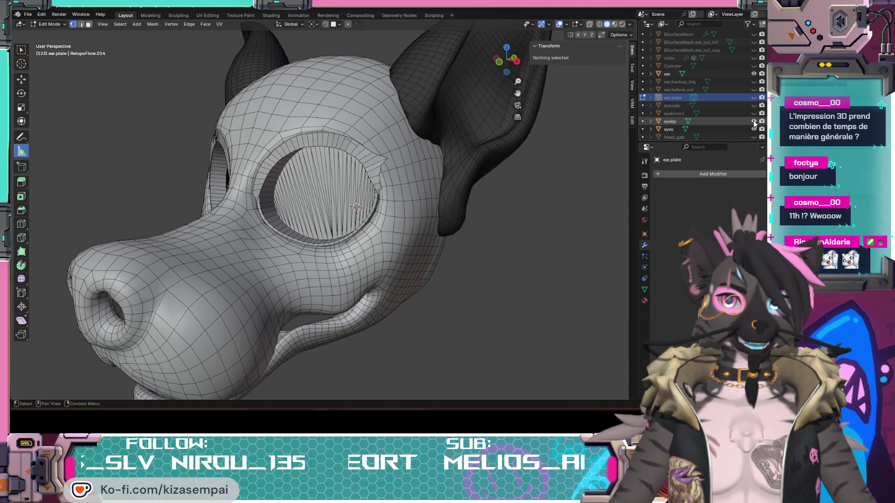
pyautogui.moveTo(299, 187)
pyautogui.mouseDown(button='middle')
pyautogui.moveTo(375, 185)
pyautogui.moveTo(365, 170)
pyautogui.moveTo(296, 182)
pyautogui.mouseUp(button='middle')
pyautogui.scroll(8, 296, 181)
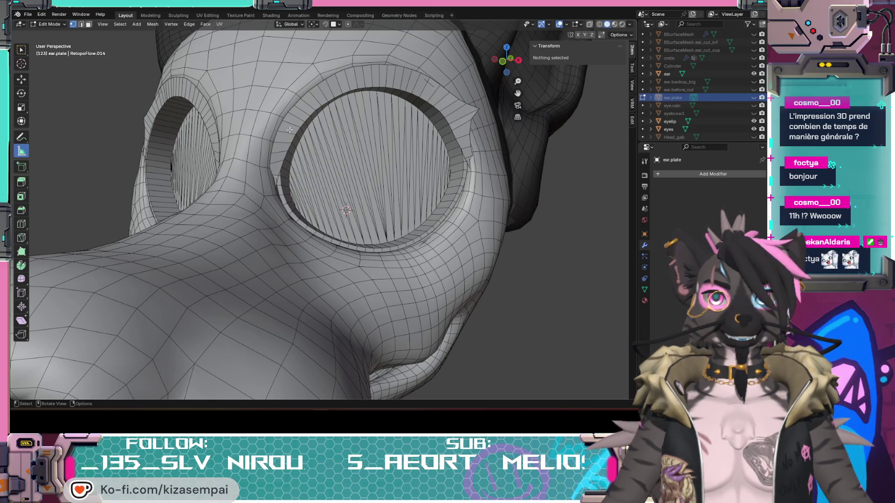
pyautogui.click(614, 23)
pyautogui.scroll(-8, 545, 96)
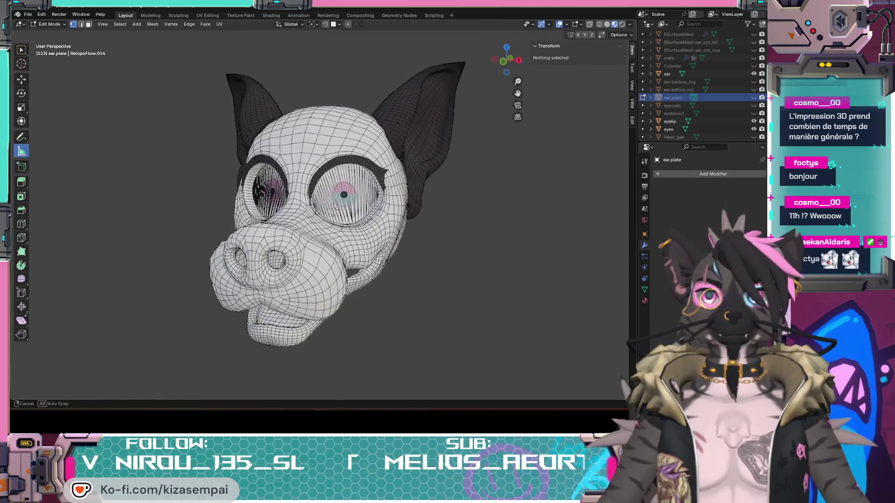
# Hide overlays to inspect the coloured head from both sides, then restore the wireframe
pyautogui.click(560, 24)
pyautogui.moveTo(354, 233)
pyautogui.mouseDown(button='middle')
pyautogui.moveTo(387, 251)
pyautogui.moveTo(278, 249)
pyautogui.mouseUp(button='middle')
pyautogui.scroll(4, 373, 242)
pyautogui.scroll(-3, 277, 248)
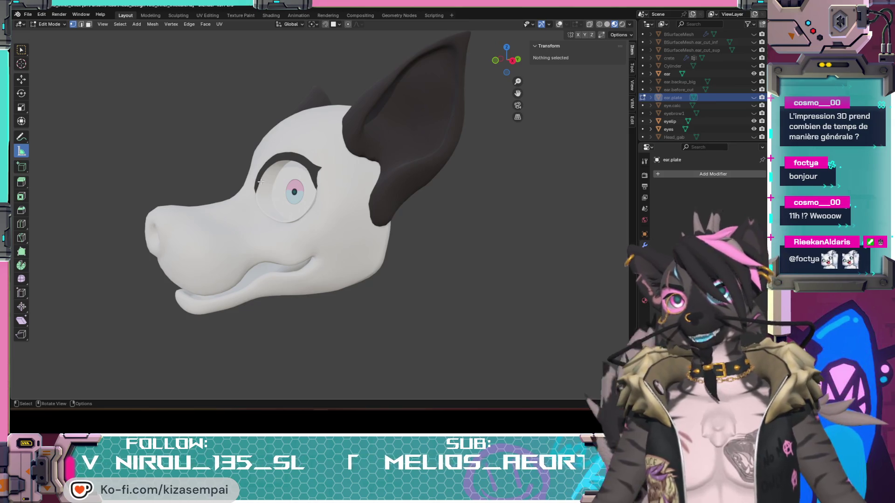
pyautogui.moveTo(282, 217)
pyautogui.mouseDown(button='middle')
pyautogui.moveTo(388, 221)
pyautogui.moveTo(307, 245)
pyautogui.moveTo(303, 237)
pyautogui.mouseUp(button='middle')
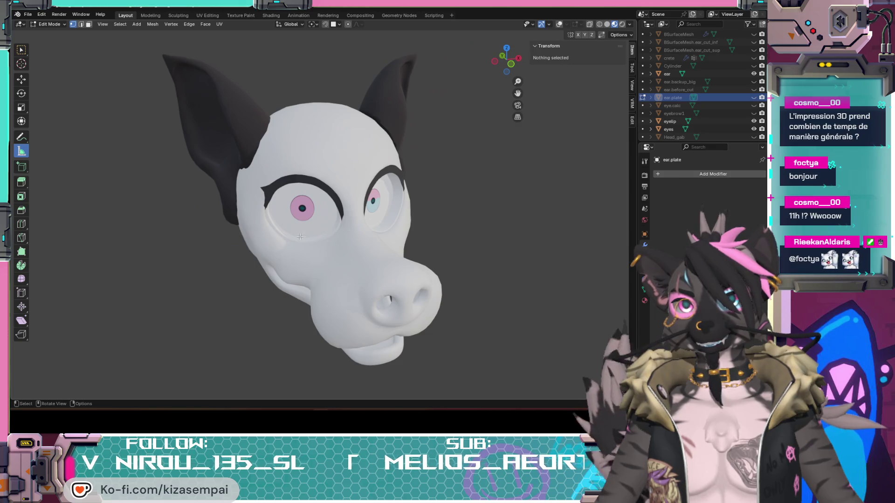
pyautogui.scroll(5, 360, 251)
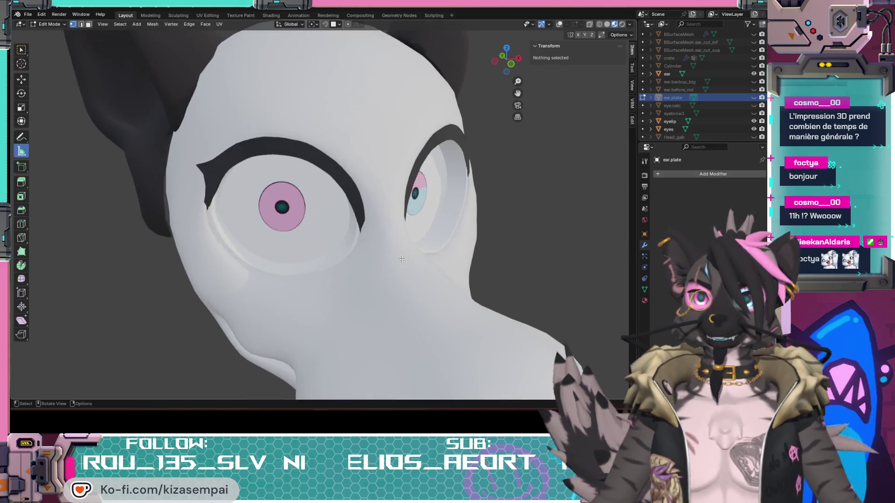
pyautogui.scroll(-5, 360, 251)
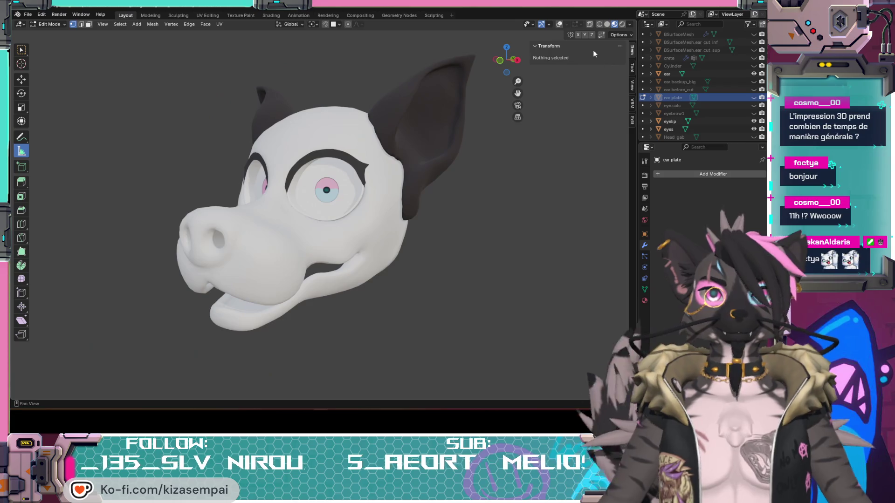
pyautogui.click(557, 26)
pyautogui.scroll(5, 378, 202)
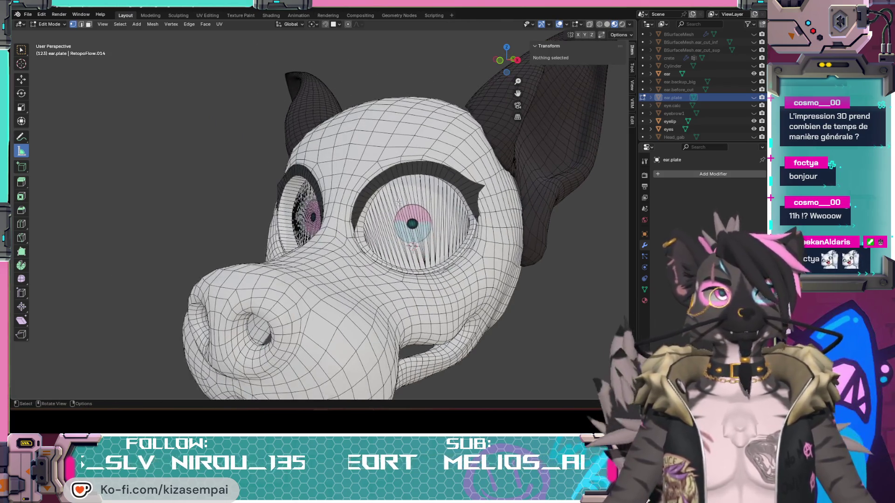
# Switch the head to Solid shading and view it from front and rear three-quarter angles
pyautogui.moveTo(378, 201)
pyautogui.mouseDown(button='middle')
pyautogui.moveTo(449, 209)
pyautogui.moveTo(485, 187)
pyautogui.moveTo(509, 154)
pyautogui.mouseUp(button='middle')
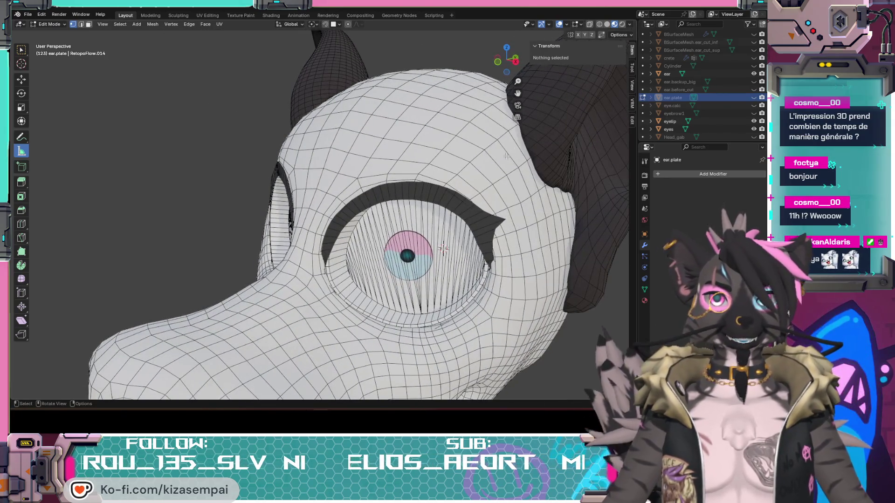
pyautogui.scroll(-3, 508, 154)
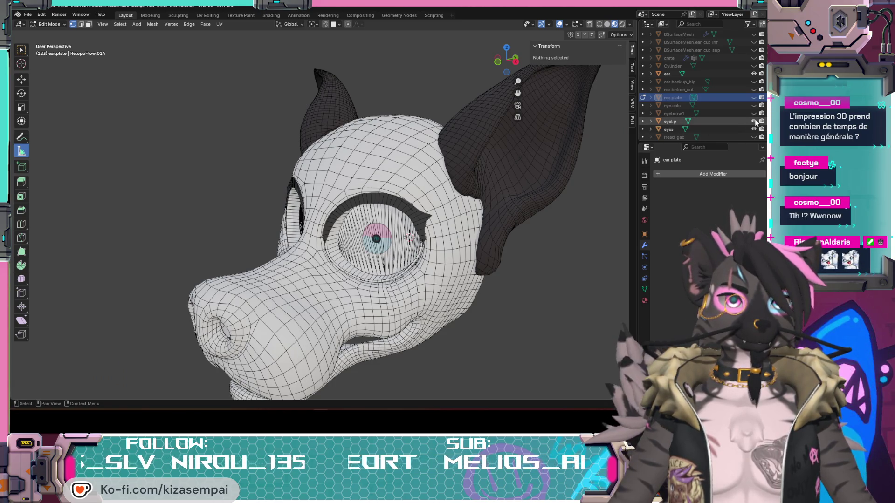
pyautogui.scroll(2, 522, 84)
pyautogui.moveTo(503, 55); pyautogui.dragTo(515, 68)
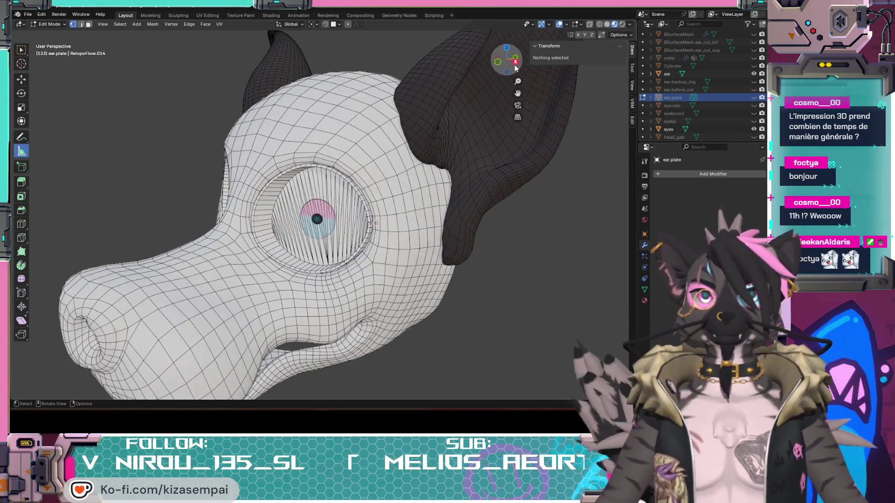
pyautogui.click(608, 28)
pyautogui.moveTo(466, 139)
pyautogui.mouseDown(button='middle')
pyautogui.moveTo(443, 163)
pyautogui.moveTo(513, 186)
pyautogui.moveTo(396, 210)
pyautogui.moveTo(369, 235)
pyautogui.moveTo(536, 168)
pyautogui.mouseUp(button='middle')
pyautogui.scroll(2, 559, 155)
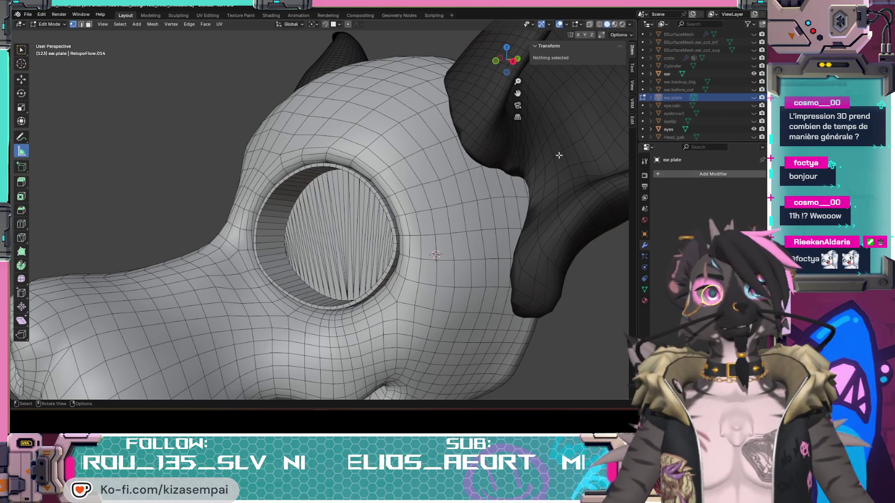
pyautogui.scroll(-5, 559, 155)
pyautogui.moveTo(559, 155)
pyautogui.mouseDown(button='middle')
pyautogui.moveTo(376, 226)
pyautogui.moveTo(486, 218)
pyautogui.moveTo(466, 226)
pyautogui.moveTo(485, 233)
pyautogui.moveTo(443, 233)
pyautogui.mouseUp(button='middle')
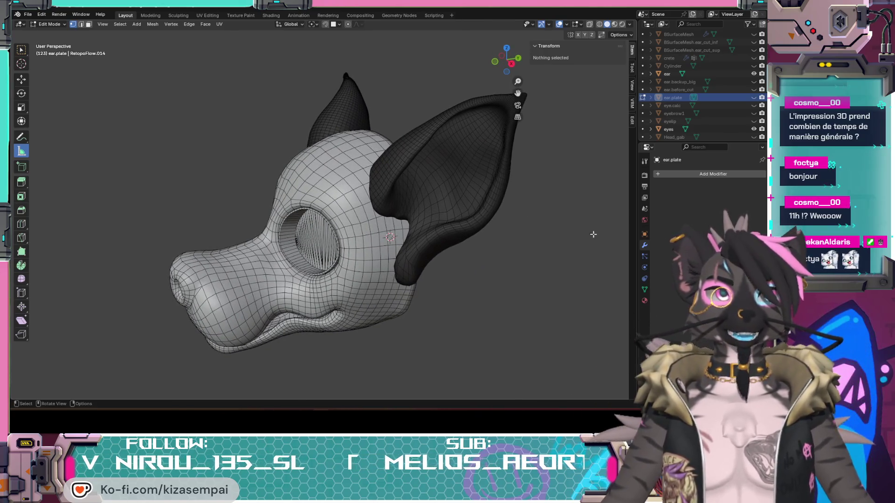
# Show the Material Properties and select the ear object, then the eyes object
pyautogui.click(645, 301)
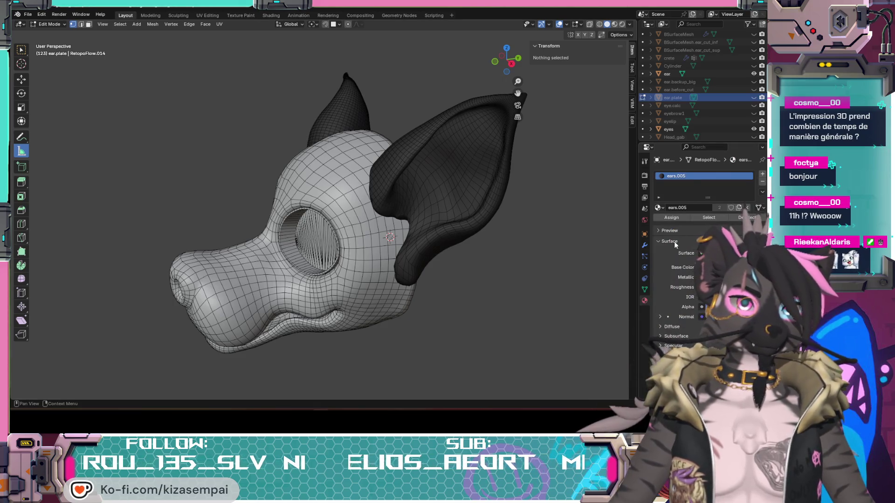
pyautogui.click(667, 73)
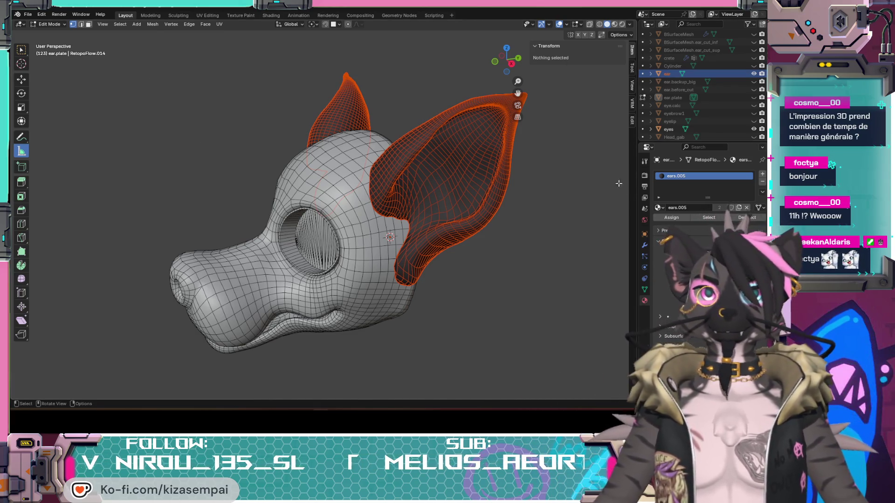
pyautogui.click(671, 130)
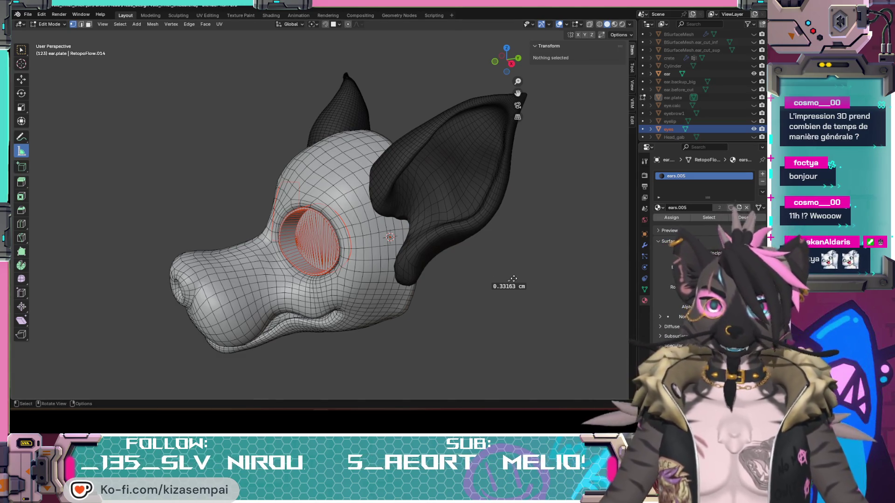
# Orbit to check the eyes, then make B_Skin_1cm the active object
pyautogui.moveTo(447, 231)
pyautogui.mouseDown(button='middle')
pyautogui.moveTo(517, 216)
pyautogui.moveTo(467, 230)
pyautogui.mouseUp(button='middle')
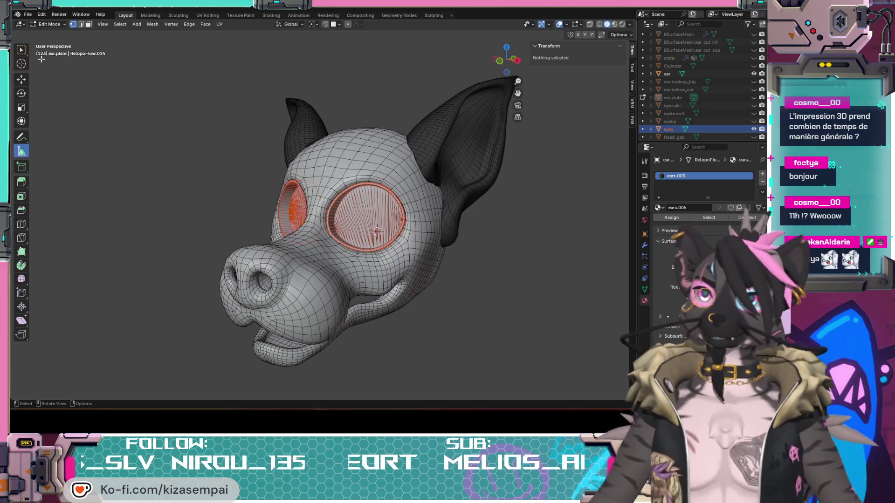
pyautogui.scroll(3, 400, 267)
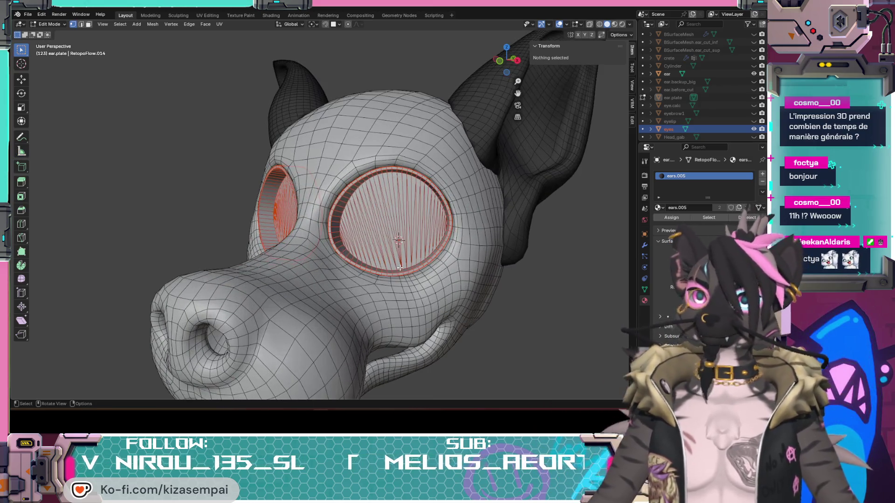
pyautogui.scroll(4, 676, 94)
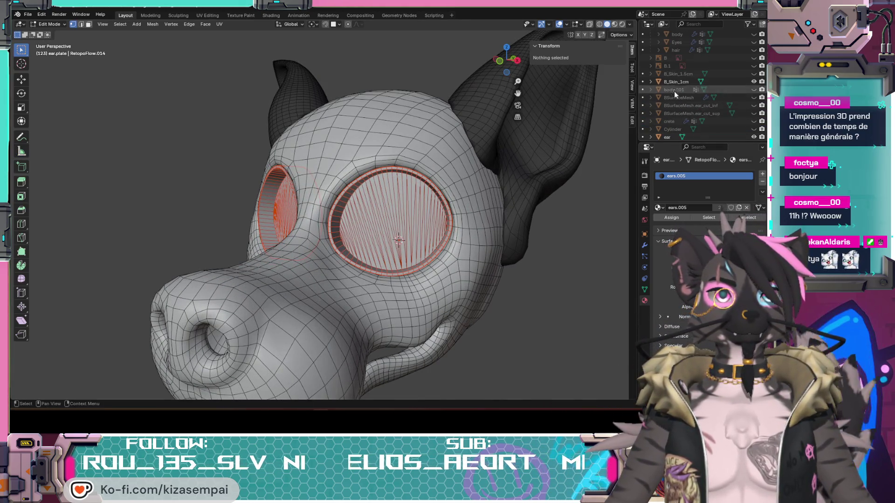
pyautogui.click(672, 80)
pyautogui.click(48, 23)
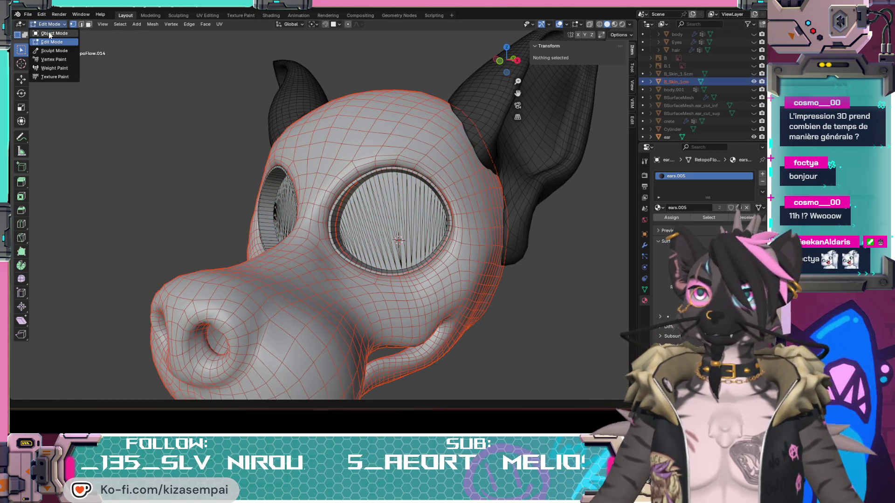
# Return to Object Mode, deselect the head and orbit to a side view
pyautogui.click(48, 33)
pyautogui.click(559, 316)
pyautogui.scroll(-4, 564, 312)
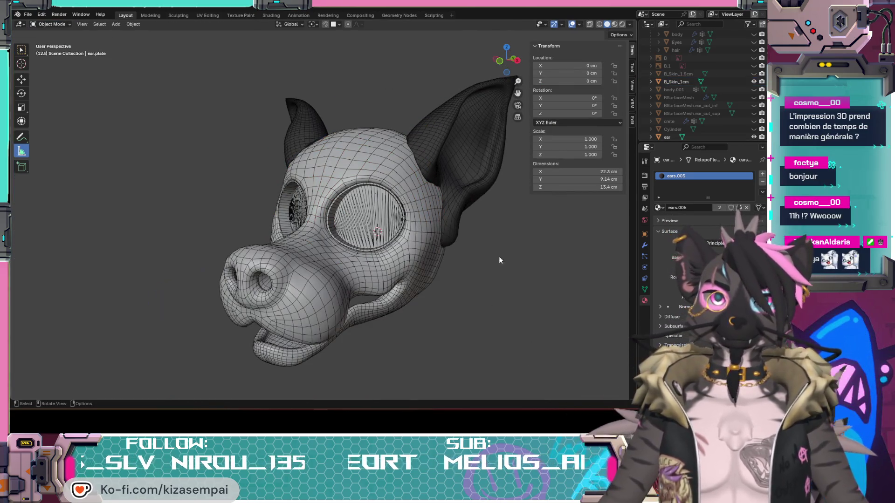
pyautogui.moveTo(491, 279)
pyautogui.mouseDown(button='middle')
pyautogui.moveTo(435, 273)
pyautogui.moveTo(525, 248)
pyautogui.moveTo(503, 269)
pyautogui.moveTo(336, 289)
pyautogui.moveTo(312, 141)
pyautogui.moveTo(439, 260)
pyautogui.moveTo(422, 257)
pyautogui.mouseUp(button='middle')
# Unhide the eyebrow1 mesh from the Outliner
pyautogui.scroll(3, 312, 141)
pyautogui.scroll(-1, 387, 179)
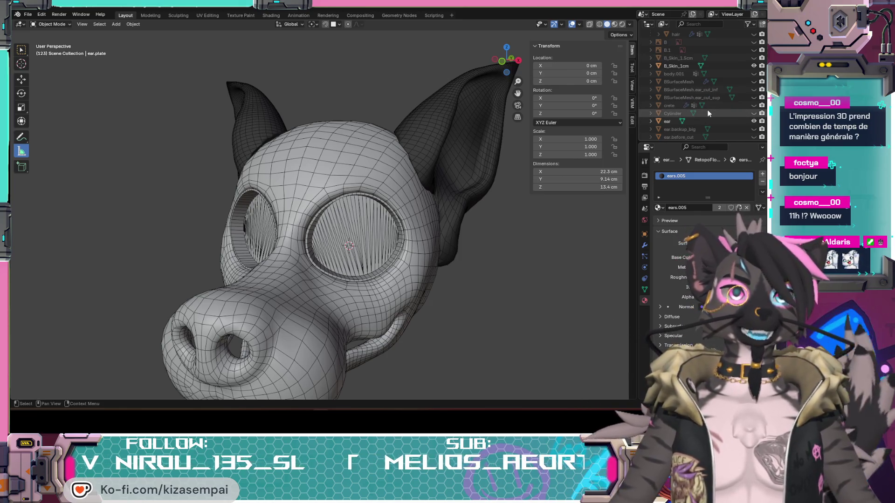
pyautogui.scroll(-3, 705, 113)
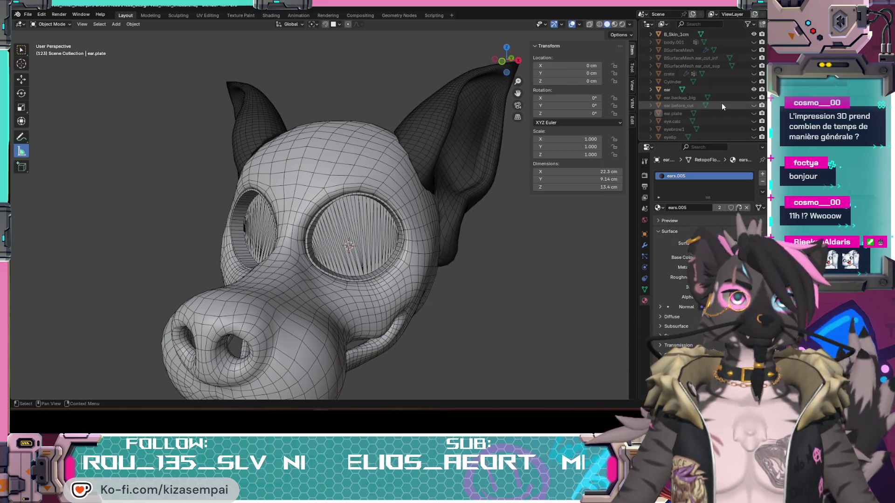
pyautogui.click(754, 129)
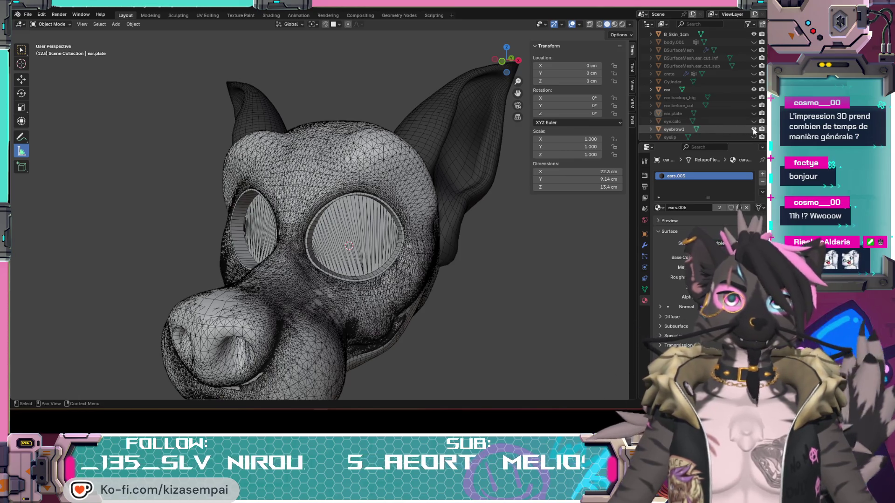
# Turn off the wireframe overlay and orbit to front, three-quarter and profile views
pyautogui.moveTo(396, 145)
pyautogui.mouseDown(button='middle')
pyautogui.moveTo(432, 146)
pyautogui.moveTo(359, 148)
pyautogui.moveTo(422, 154)
pyautogui.mouseUp(button='middle')
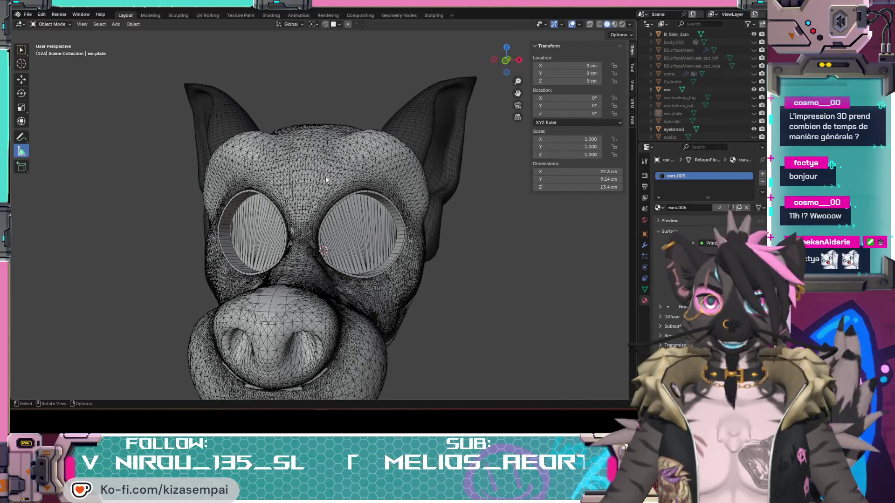
pyautogui.click(573, 24)
pyautogui.moveTo(370, 177)
pyautogui.mouseDown(button='middle')
pyautogui.moveTo(318, 174)
pyautogui.moveTo(421, 183)
pyautogui.mouseUp(button='middle')
pyautogui.moveTo(366, 143)
pyautogui.mouseDown(button='middle')
pyautogui.moveTo(279, 160)
pyautogui.moveTo(363, 163)
pyautogui.moveTo(415, 150)
pyautogui.moveTo(333, 199)
pyautogui.moveTo(403, 194)
pyautogui.moveTo(321, 225)
pyautogui.moveTo(353, 216)
pyautogui.mouseUp(button='middle')
pyautogui.moveTo(348, 181)
pyautogui.mouseDown(button='middle')
pyautogui.moveTo(303, 211)
pyautogui.moveTo(272, 191)
pyautogui.moveTo(315, 194)
pyautogui.moveTo(308, 229)
pyautogui.mouseUp(button='middle')
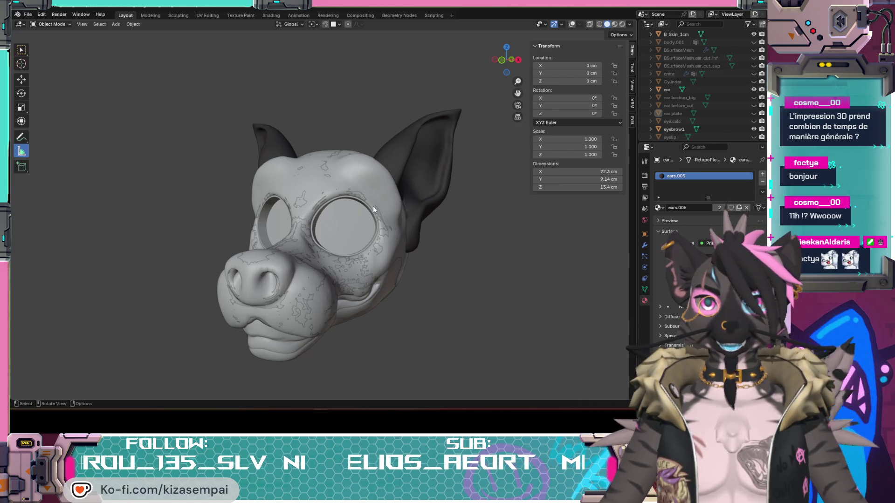
# Inspect the head by orbiting to left, right, front and three-quarter views
pyautogui.moveTo(393, 277)
pyautogui.mouseDown(button='middle')
pyautogui.moveTo(320, 280)
pyautogui.moveTo(385, 263)
pyautogui.mouseUp(button='middle')
pyautogui.scroll(3, 384, 264)
pyautogui.moveTo(266, 197)
pyautogui.mouseDown(button='middle')
pyautogui.moveTo(349, 211)
pyautogui.moveTo(339, 205)
pyautogui.mouseUp(button='middle')
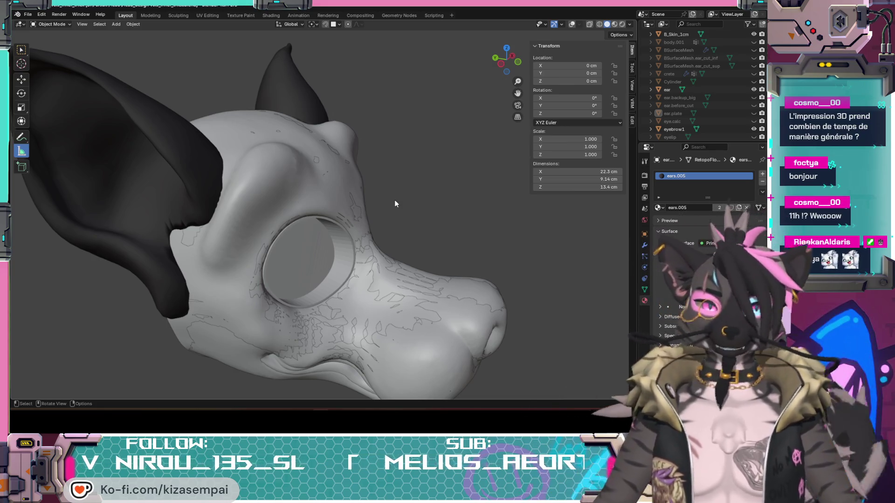
pyautogui.moveTo(367, 263); pyautogui.dragTo(247, 257, button='middle')
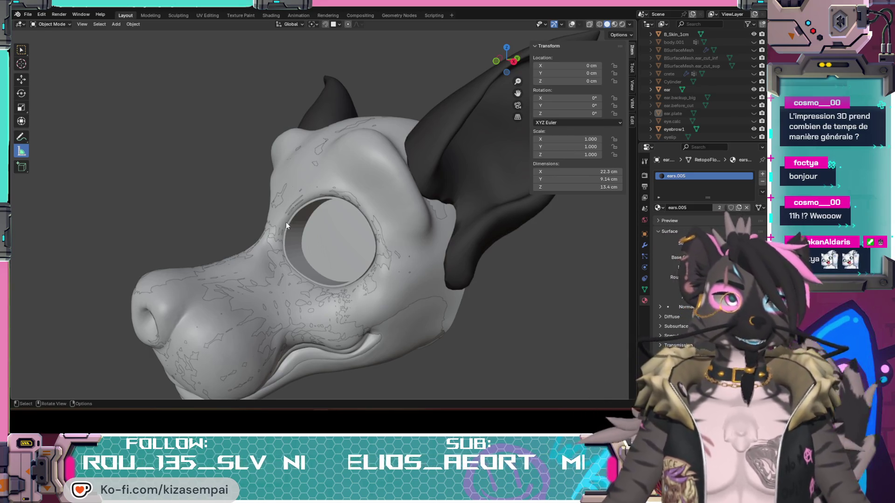
pyautogui.moveTo(286, 222)
pyautogui.mouseDown(button='middle')
pyautogui.moveTo(371, 231)
pyautogui.moveTo(377, 238)
pyautogui.moveTo(343, 258)
pyautogui.moveTo(330, 244)
pyautogui.moveTo(374, 253)
pyautogui.moveTo(223, 226)
pyautogui.mouseUp(button='middle')
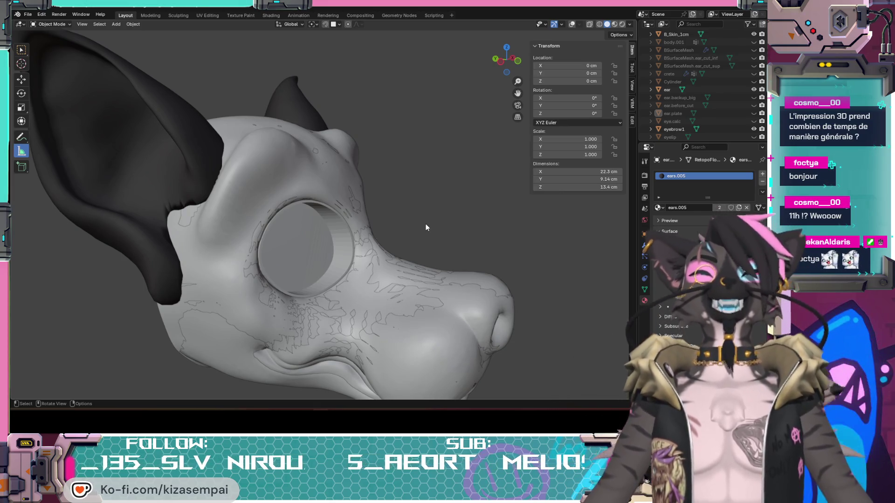
pyautogui.moveTo(404, 217)
pyautogui.mouseDown(button='middle')
pyautogui.moveTo(358, 225)
pyautogui.moveTo(354, 177)
pyautogui.mouseUp(button='middle')
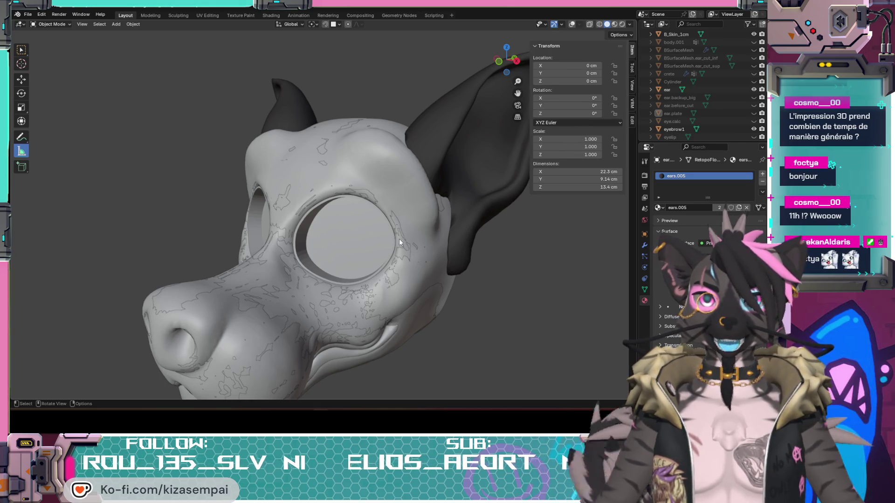
pyautogui.moveTo(318, 207)
pyautogui.mouseDown(button='middle')
pyautogui.moveTo(310, 154)
pyautogui.moveTo(318, 184)
pyautogui.moveTo(389, 198)
pyautogui.moveTo(283, 200)
pyautogui.moveTo(364, 198)
pyautogui.moveTo(359, 213)
pyautogui.moveTo(300, 231)
pyautogui.moveTo(289, 194)
pyautogui.moveTo(312, 190)
pyautogui.moveTo(309, 198)
pyautogui.mouseUp(button='middle')
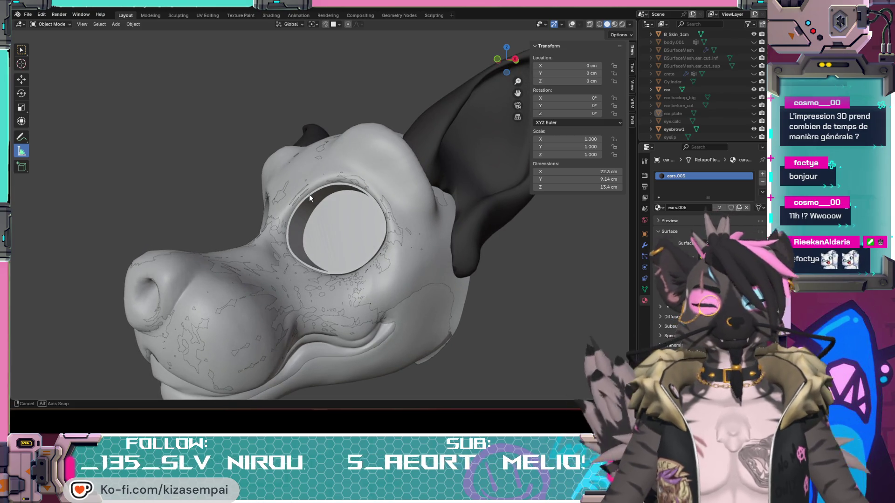
pyautogui.moveTo(309, 194)
pyautogui.mouseDown(button='middle')
pyautogui.moveTo(358, 200)
pyautogui.moveTo(304, 198)
pyautogui.moveTo(270, 213)
pyautogui.moveTo(323, 226)
pyautogui.moveTo(433, 213)
pyautogui.mouseUp(button='middle')
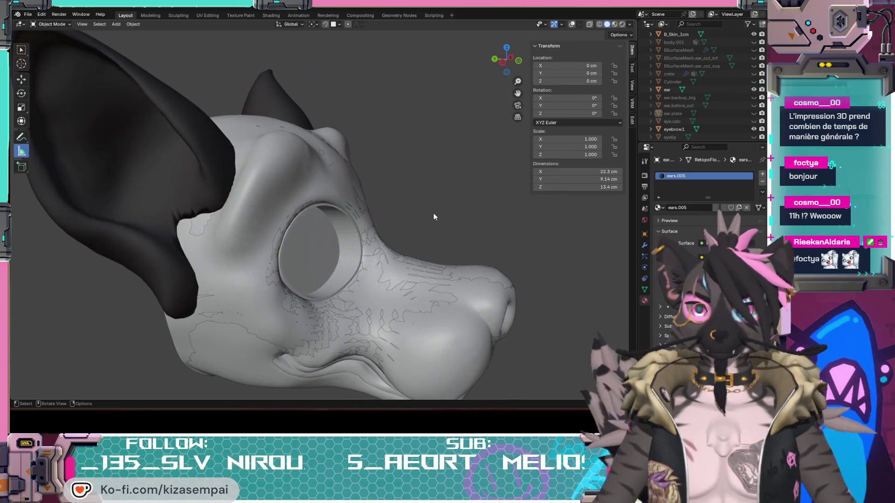
pyautogui.moveTo(259, 244)
pyautogui.mouseDown(button='middle')
pyautogui.moveTo(217, 229)
pyautogui.moveTo(224, 226)
pyautogui.mouseUp(button='middle')
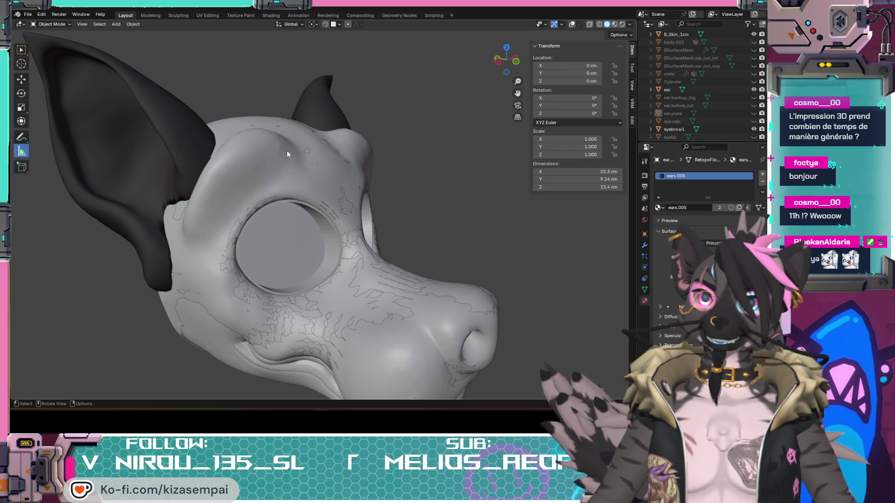
pyautogui.moveTo(373, 261); pyautogui.dragTo(261, 250, button='middle')
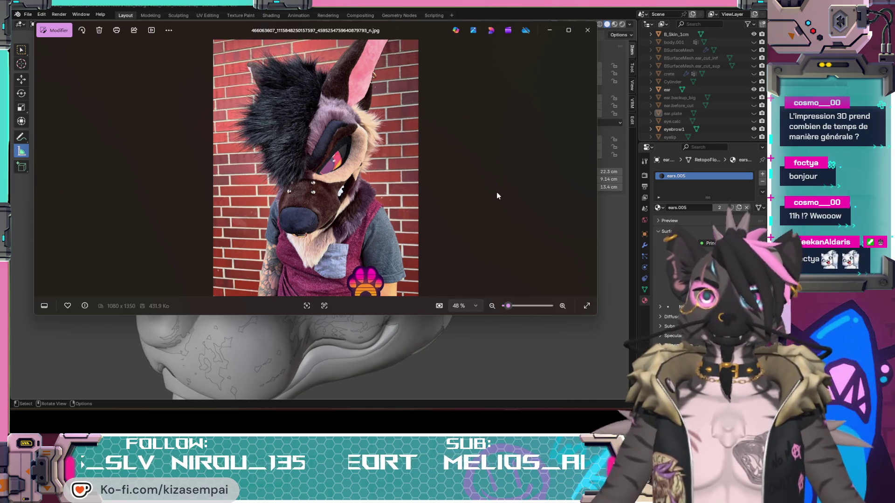
# Step through five more fursuit reference photos, then put the Photos viewer away
pyautogui.press('Right')
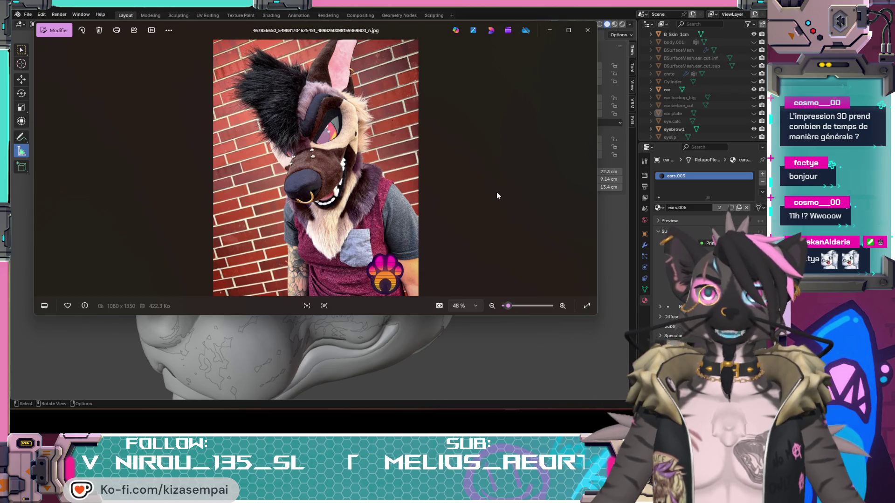
pyautogui.press('Right')
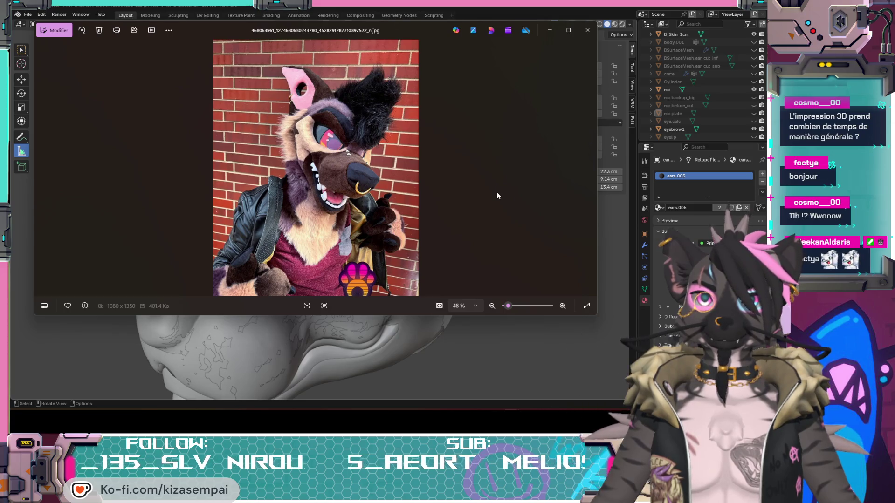
pyautogui.press('Right')
pyautogui.press('Right')
pyautogui.press('Right')
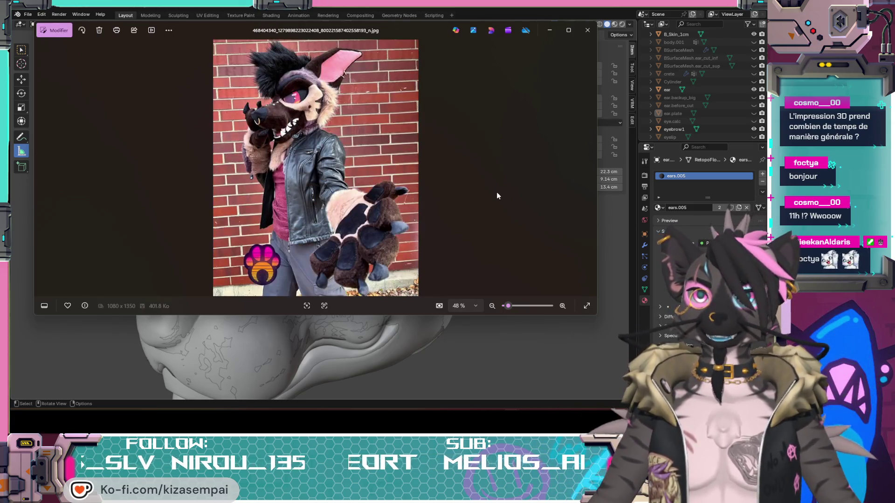
pyautogui.press('Right')
pyautogui.press('Right')
pyautogui.press('Right')
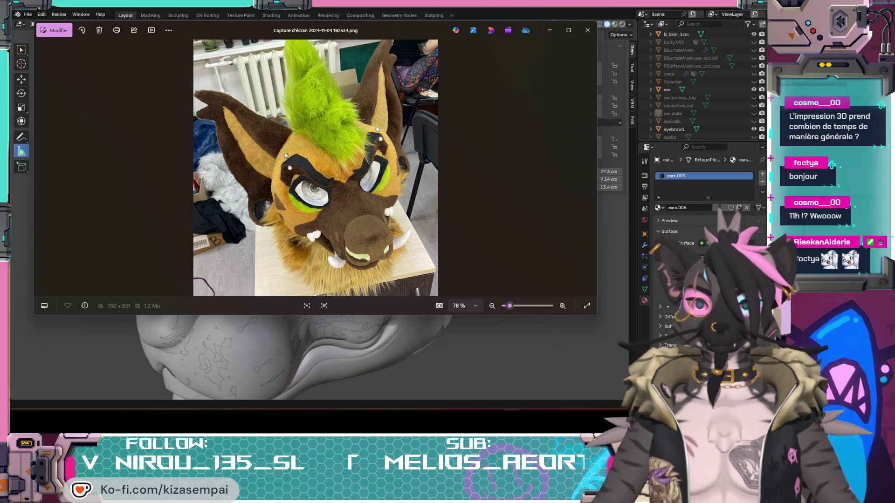
pyautogui.press('Right')
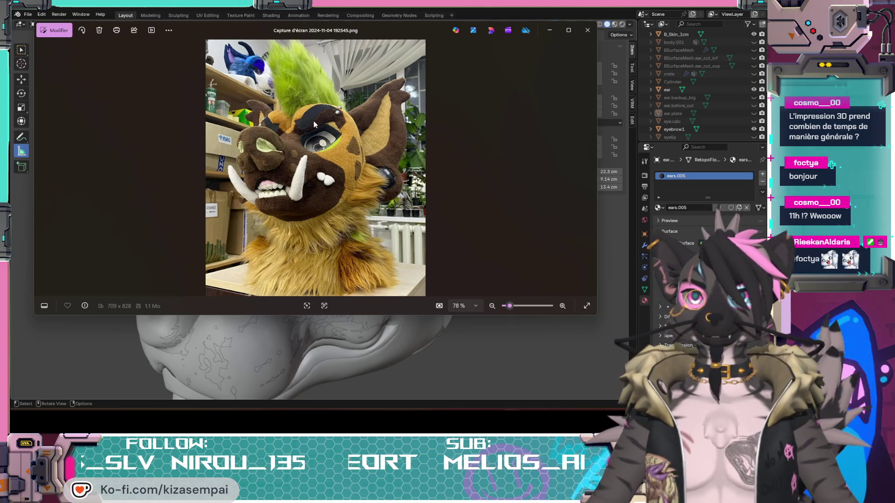
pyautogui.moveTo(419, 326)
pyautogui.mouseDown(button='middle')
pyautogui.moveTo(494, 355)
pyautogui.moveTo(284, 179)
pyautogui.mouseUp(button='middle')
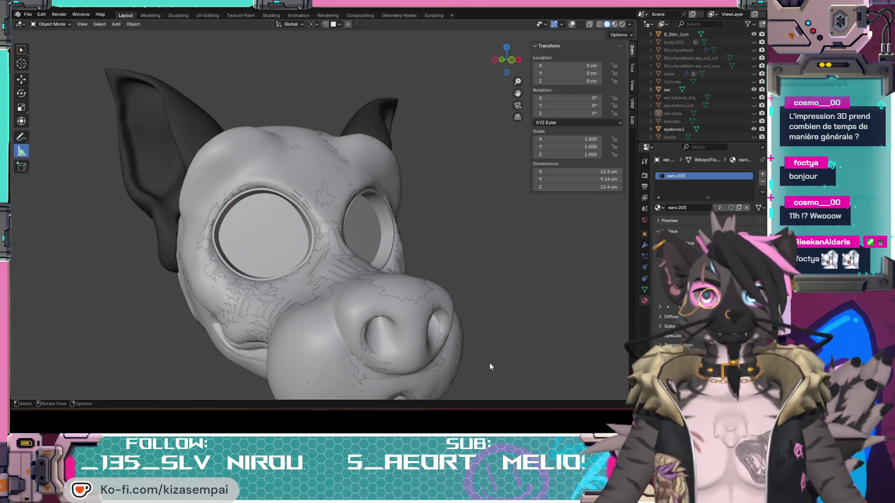
# Reopen the reference screenshot Capture d'écran 2024-11-04 192545.png from the Photos taskbar preview
pyautogui.moveTo(505, 421)
pyautogui.click(548, 375)
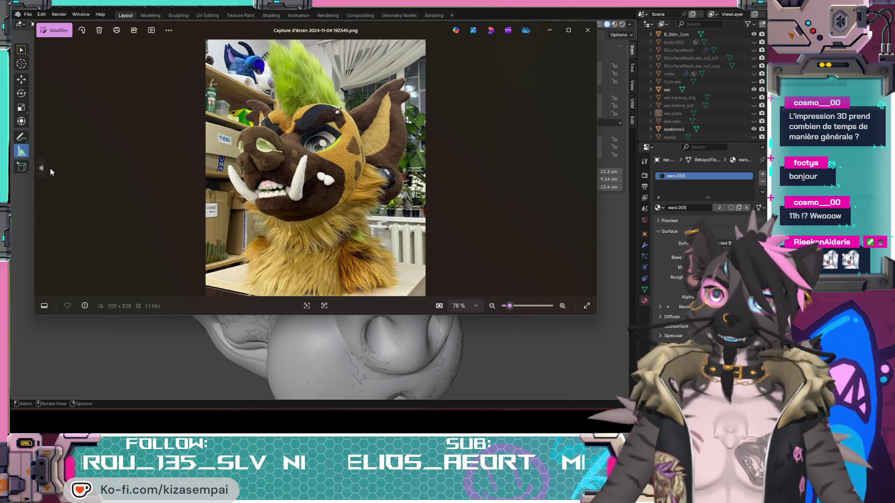
# Go back one reference photo, then move forward past the purple-white fursuit head
pyautogui.click(44, 171)
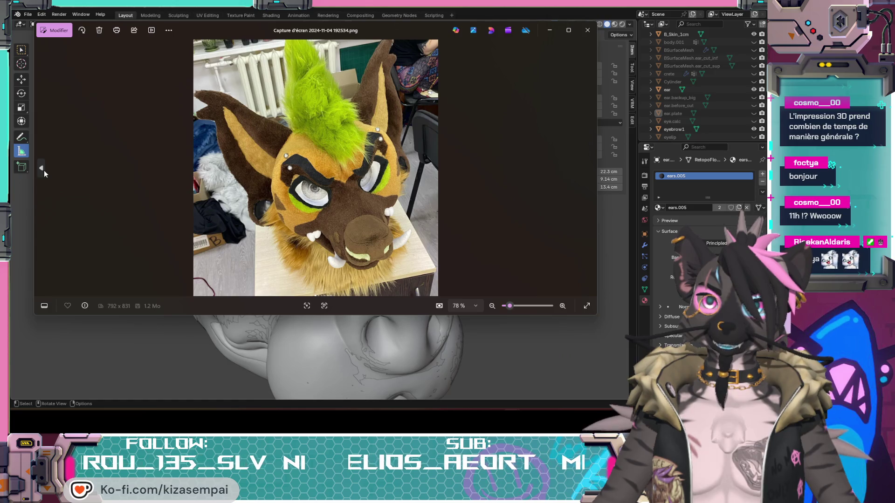
pyautogui.click(588, 175)
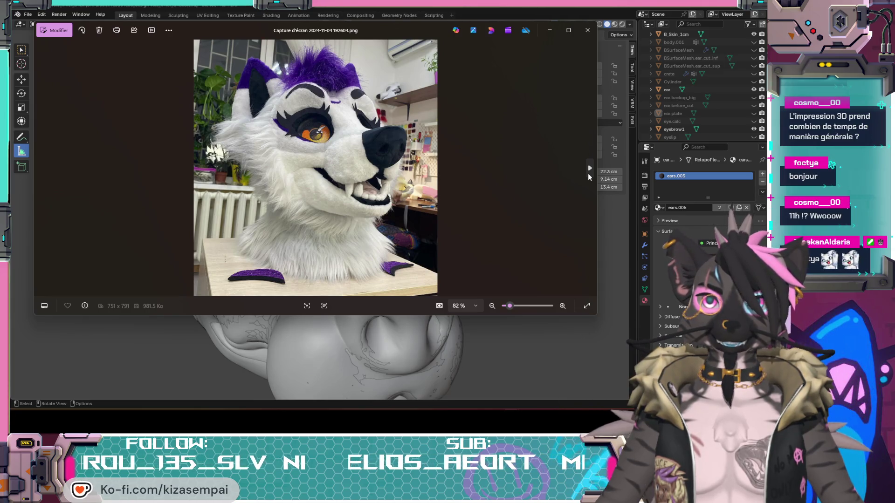
pyautogui.click(588, 175)
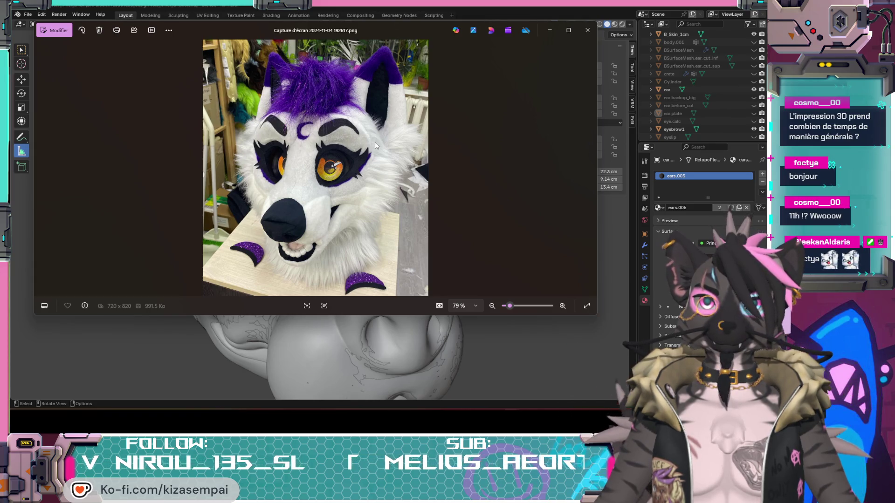
pyautogui.click(590, 169)
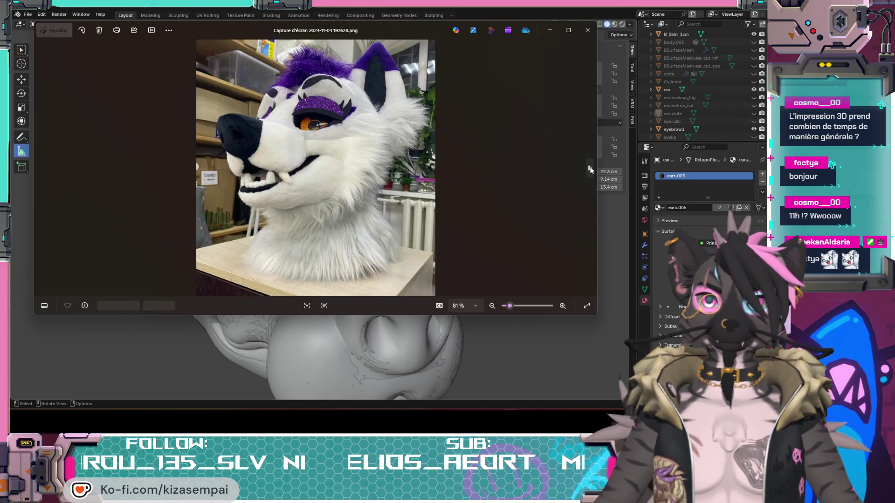
pyautogui.click(590, 169)
pyautogui.click(589, 168)
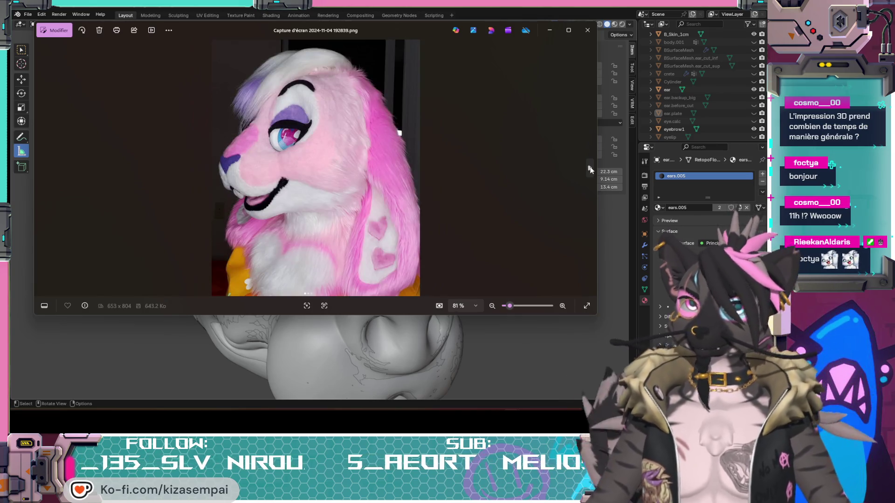
pyautogui.click(590, 169)
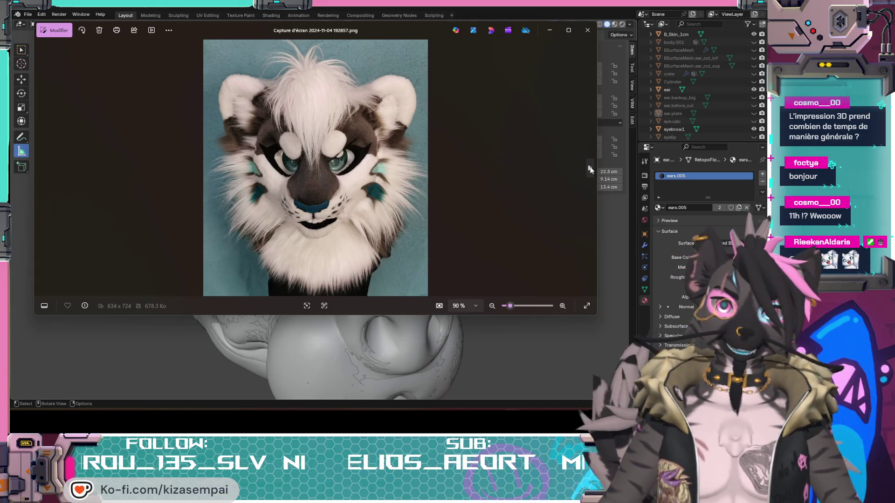
# Keep advancing past the silver taped head to the red-and-white fursuit head photo
pyautogui.click(590, 169)
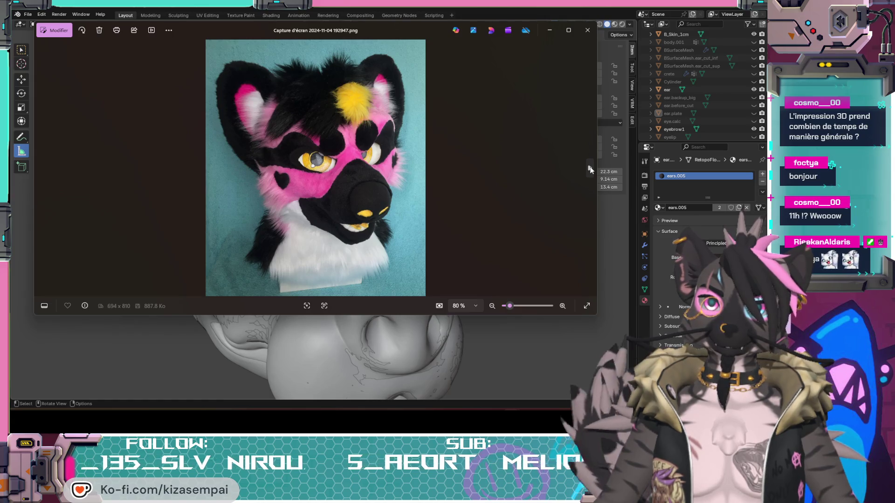
pyautogui.click(590, 169)
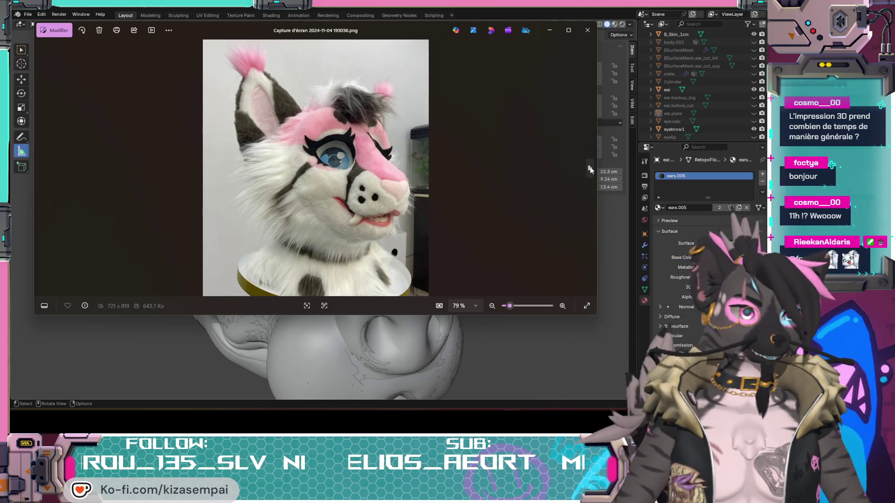
pyautogui.click(590, 168)
pyautogui.click(590, 168)
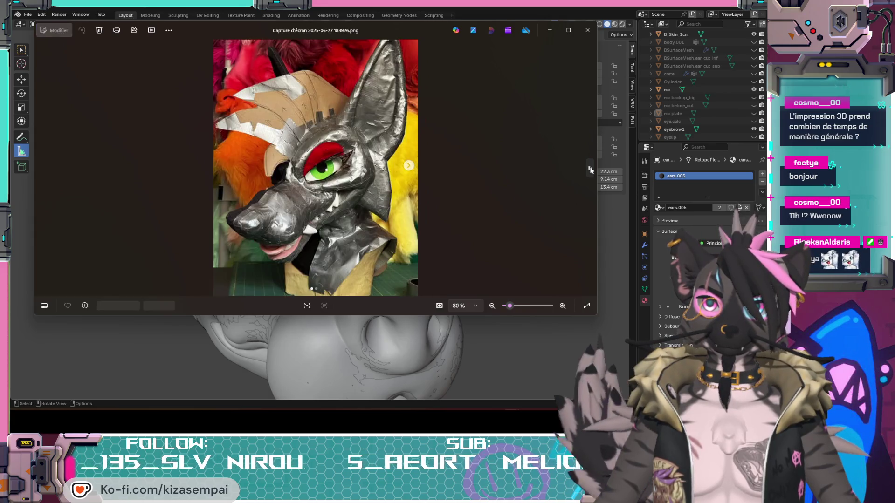
pyautogui.click(590, 169)
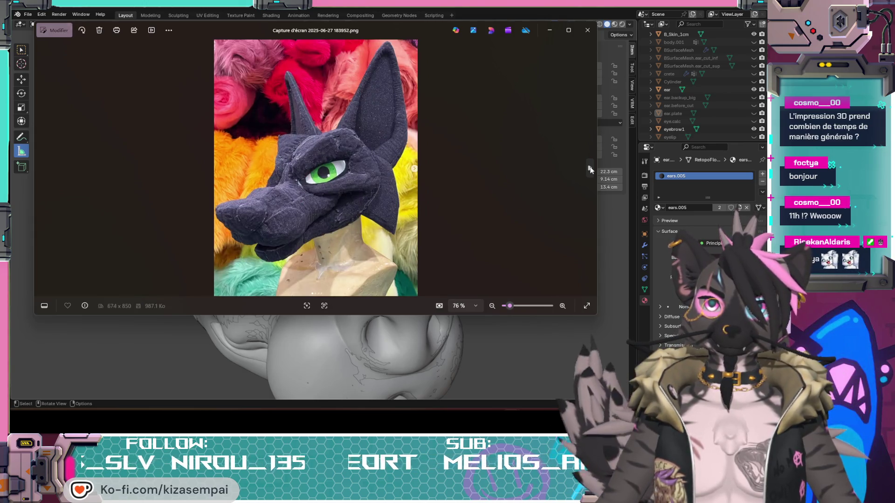
pyautogui.click(589, 169)
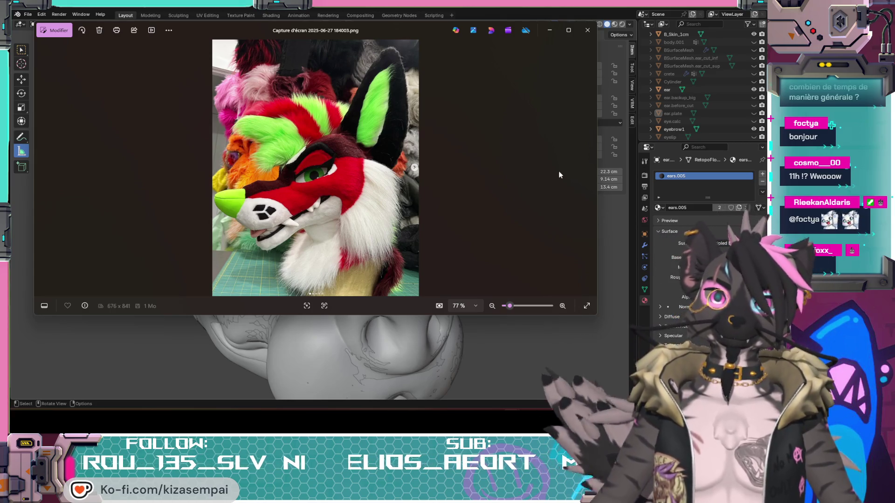
# Advance through the hyena head and full-body costume reference photos
pyautogui.click(589, 169)
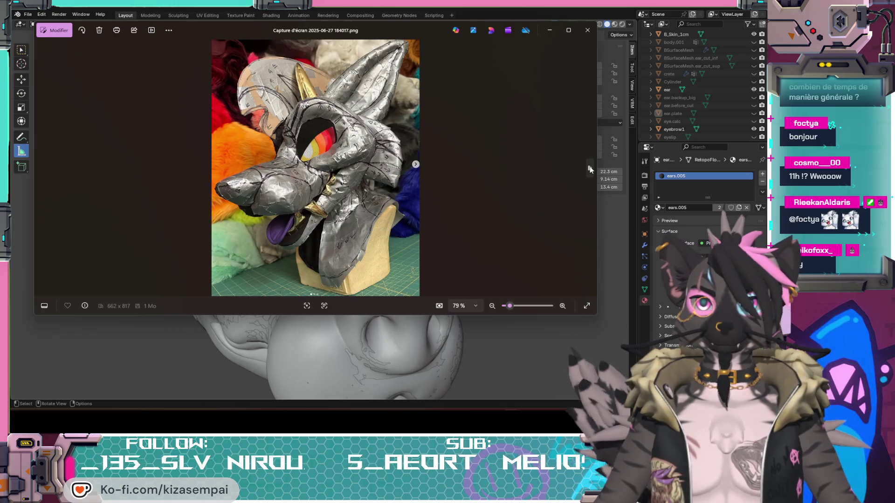
pyautogui.click(589, 168)
pyautogui.click(589, 169)
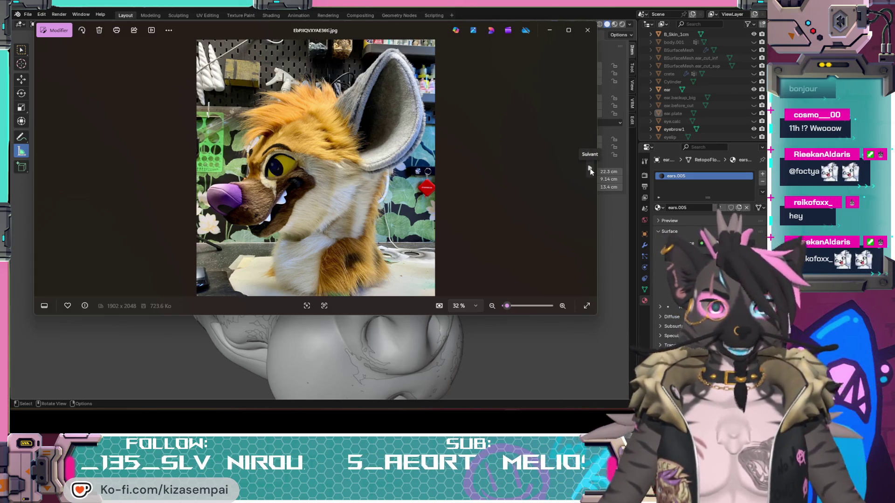
pyautogui.click(590, 170)
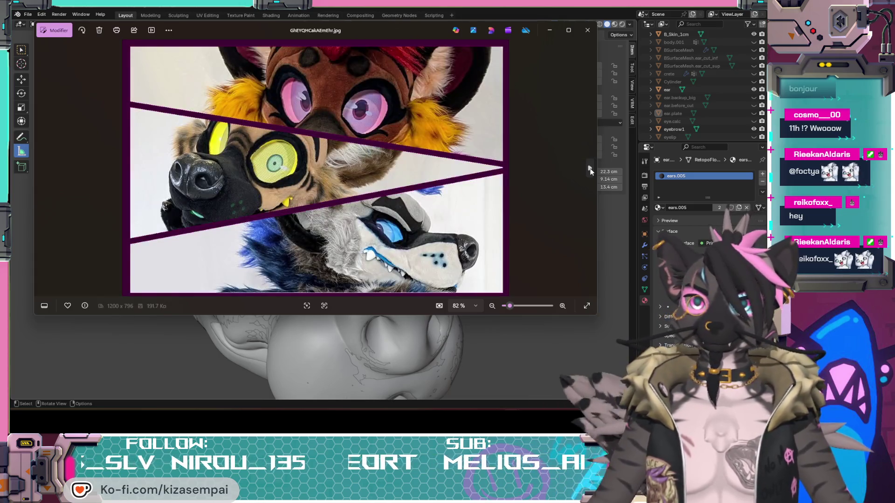
pyautogui.click(590, 169)
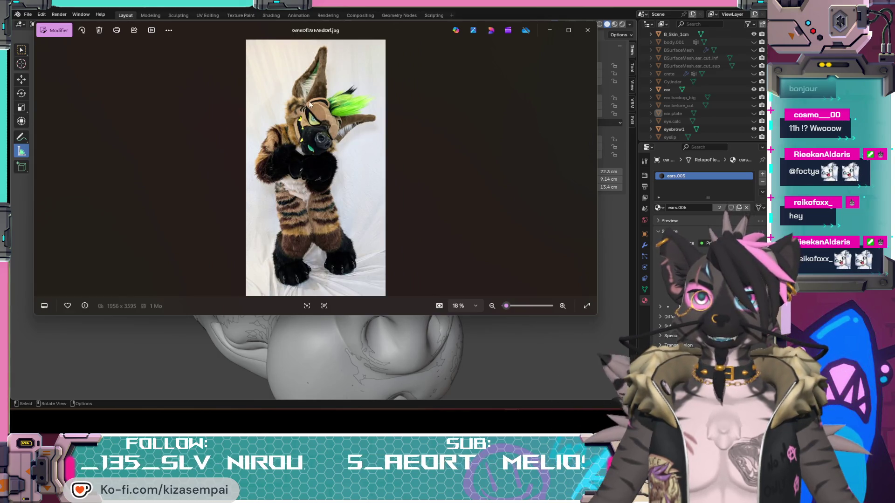
pyautogui.click(589, 169)
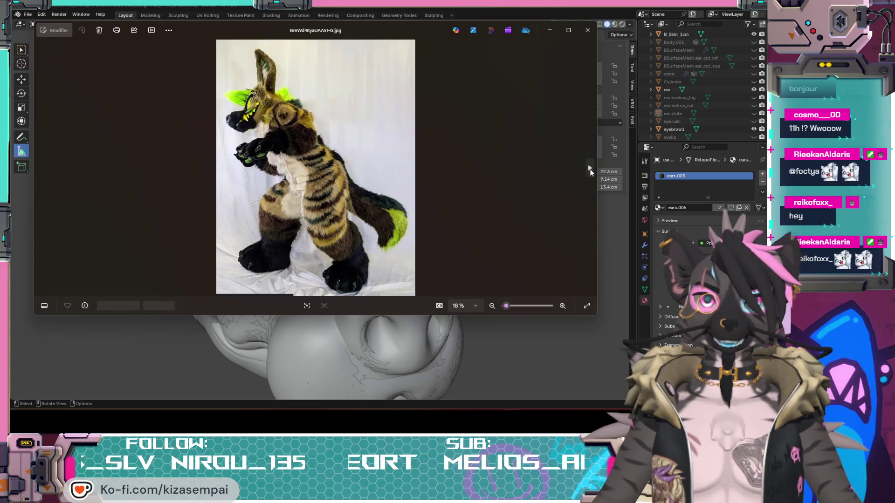
# Continue to the last small photo, images (1).jpg, and close the viewer
pyautogui.click(589, 170)
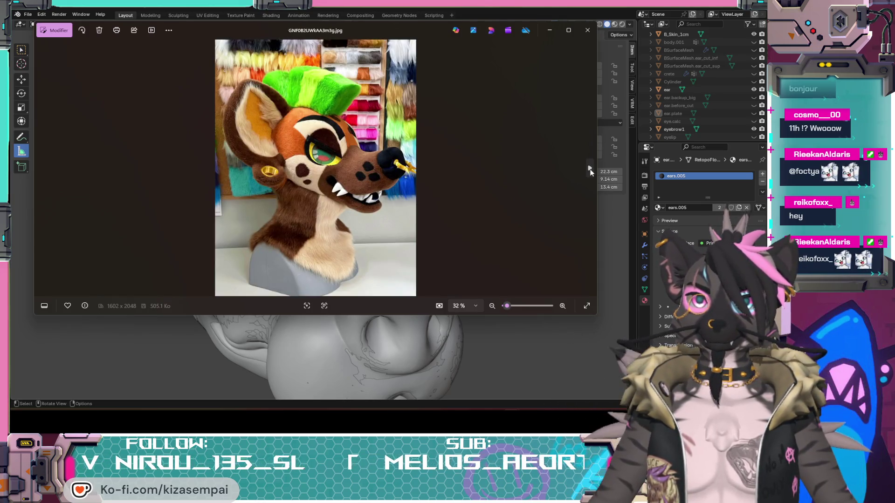
pyautogui.click(590, 170)
pyautogui.click(589, 170)
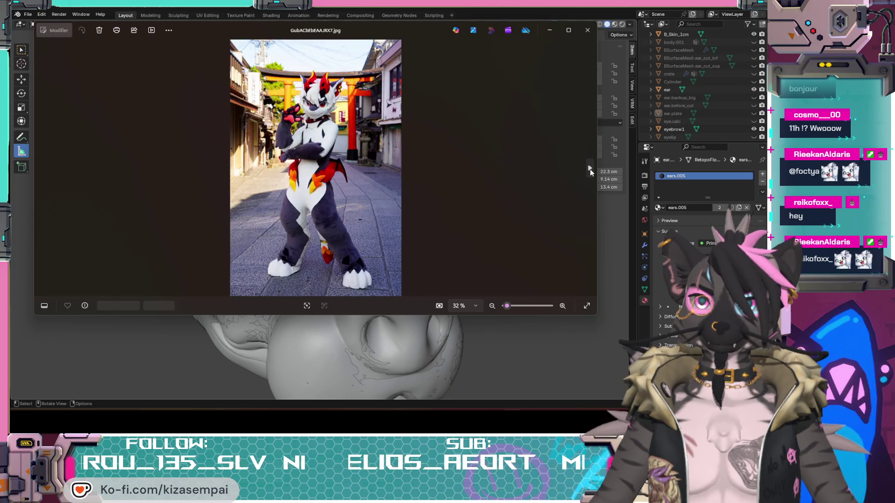
pyautogui.click(589, 170)
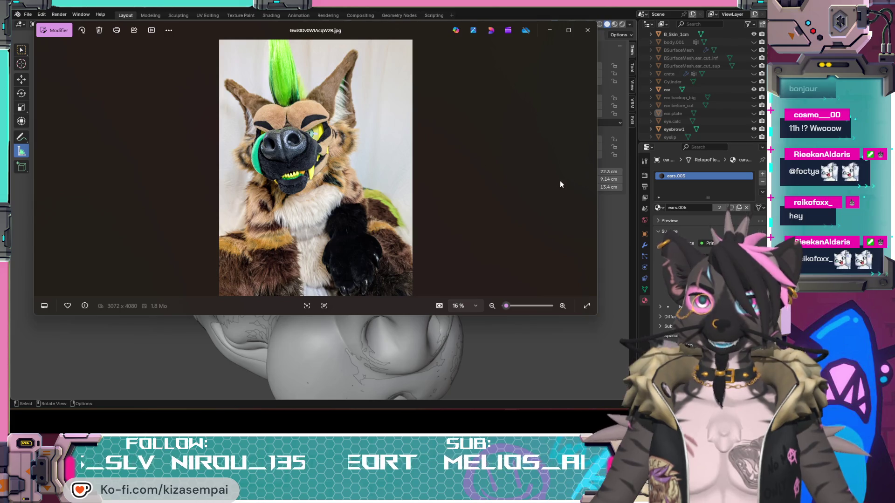
pyautogui.click(589, 169)
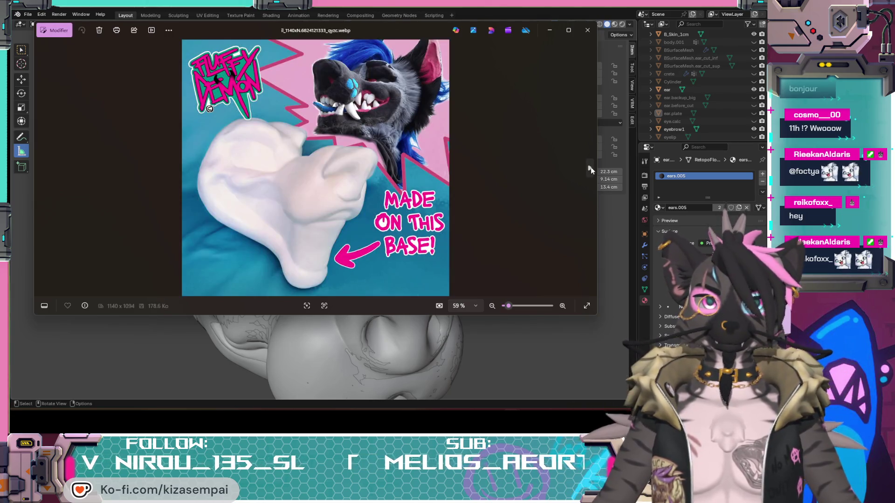
pyautogui.click(590, 169)
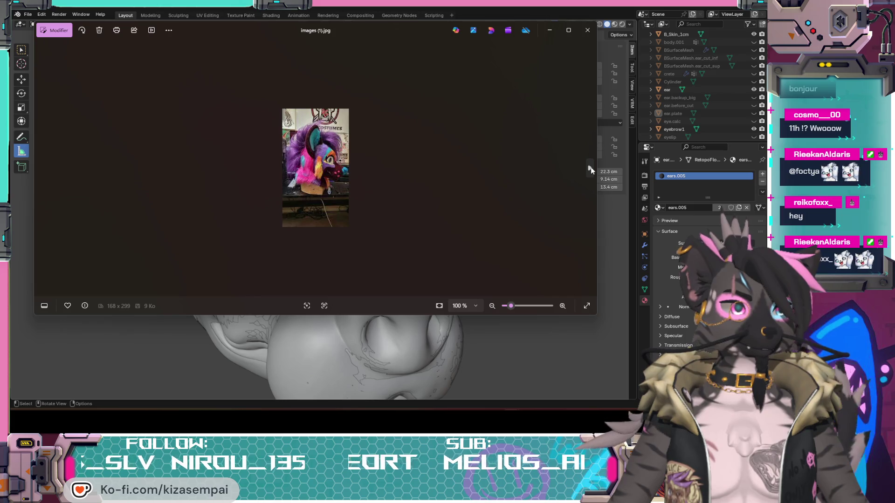
pyautogui.click(587, 32)
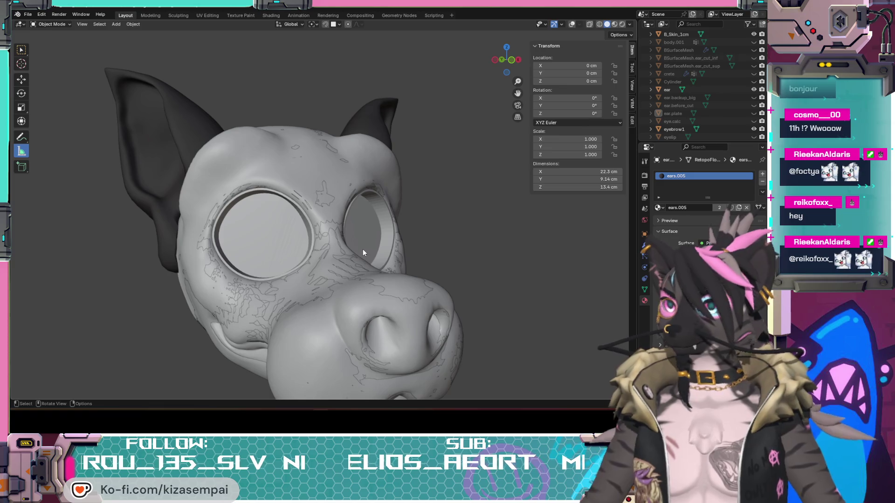
# Hide the eyebrow1 object and turn the wireframe overlay back on
pyautogui.moveTo(363, 248)
pyautogui.mouseDown(button='middle')
pyautogui.moveTo(281, 250)
pyautogui.moveTo(288, 253)
pyautogui.mouseUp(button='middle')
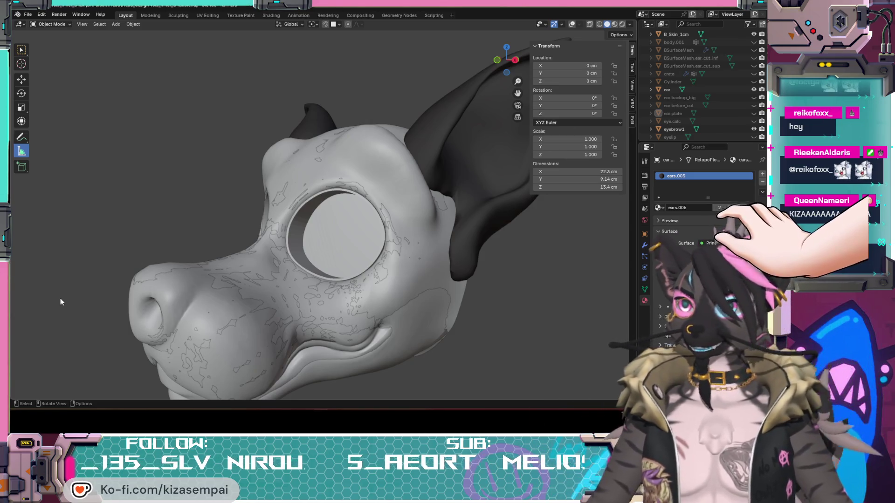
pyautogui.moveTo(191, 205)
pyautogui.mouseDown(button='middle')
pyautogui.moveTo(400, 286)
pyautogui.moveTo(457, 283)
pyautogui.moveTo(416, 269)
pyautogui.moveTo(423, 261)
pyautogui.moveTo(387, 292)
pyautogui.moveTo(402, 303)
pyautogui.moveTo(363, 234)
pyautogui.moveTo(250, 211)
pyautogui.moveTo(420, 210)
pyautogui.moveTo(303, 241)
pyautogui.moveTo(465, 148)
pyautogui.mouseUp(button='middle')
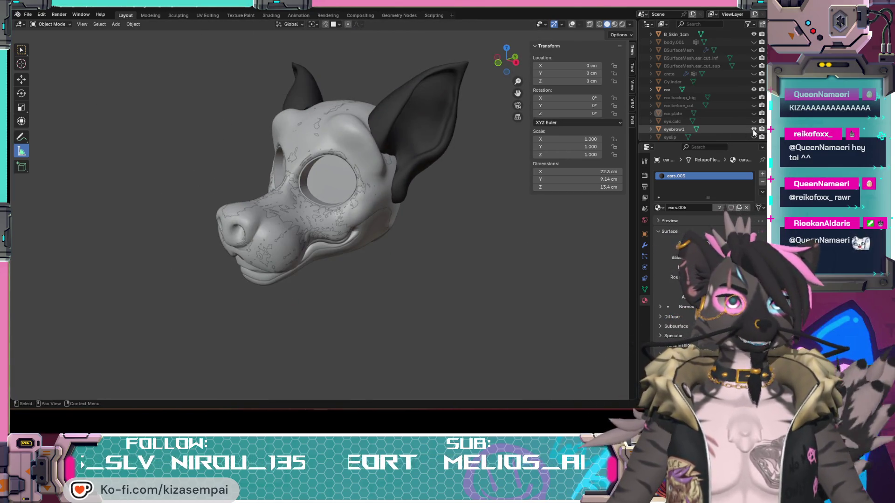
pyautogui.click(754, 130)
pyautogui.scroll(3, 347, 175)
pyautogui.moveTo(347, 174)
pyautogui.mouseDown(button='middle')
pyautogui.moveTo(247, 198)
pyautogui.moveTo(266, 153)
pyautogui.mouseUp(button='middle')
pyautogui.click(571, 24)
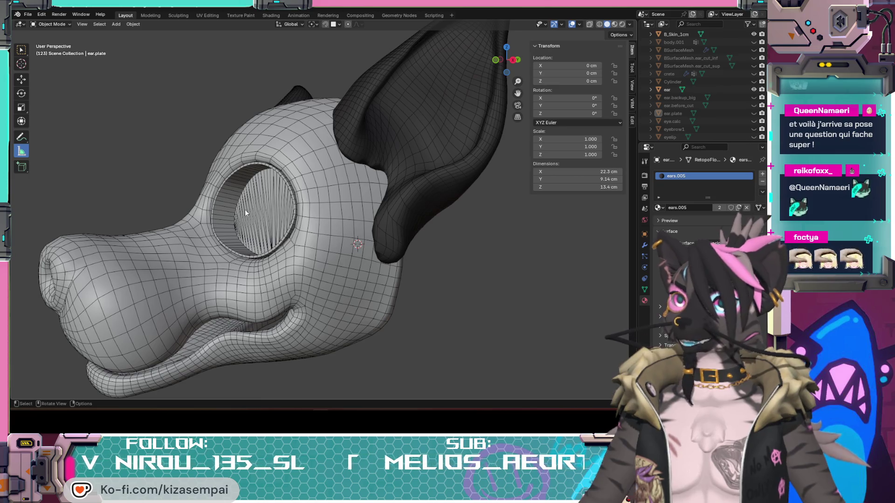
# Orbit closely around the eye sockets and ear plate, then pull back to a front view
pyautogui.moveTo(230, 203)
pyautogui.mouseDown(button='middle')
pyautogui.moveTo(280, 224)
pyautogui.moveTo(353, 229)
pyautogui.moveTo(245, 237)
pyautogui.mouseUp(button='middle')
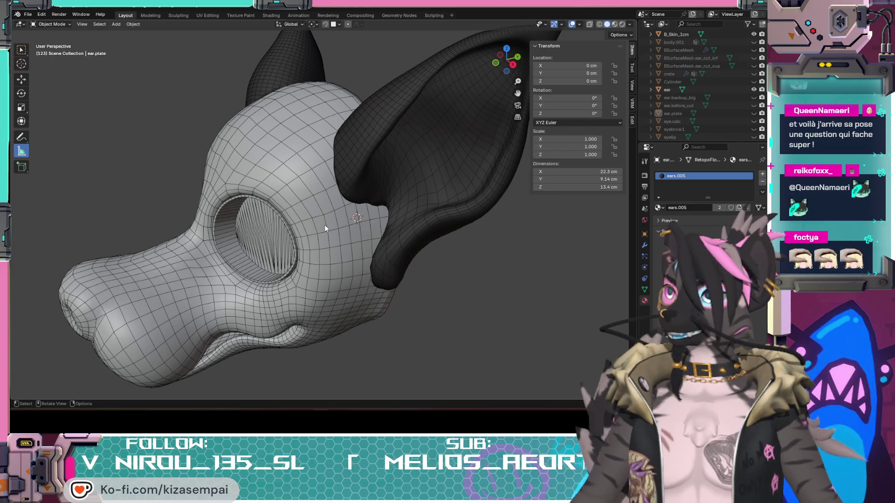
pyautogui.moveTo(324, 225)
pyautogui.mouseDown(button='middle')
pyautogui.moveTo(382, 218)
pyautogui.moveTo(293, 247)
pyautogui.moveTo(269, 209)
pyautogui.moveTo(287, 214)
pyautogui.moveTo(228, 220)
pyautogui.moveTo(312, 218)
pyautogui.moveTo(328, 227)
pyautogui.moveTo(289, 236)
pyautogui.moveTo(267, 234)
pyautogui.moveTo(358, 215)
pyautogui.moveTo(332, 199)
pyautogui.moveTo(337, 194)
pyautogui.moveTo(341, 212)
pyautogui.moveTo(328, 208)
pyautogui.moveTo(432, 231)
pyautogui.moveTo(465, 217)
pyautogui.mouseUp(button='middle')
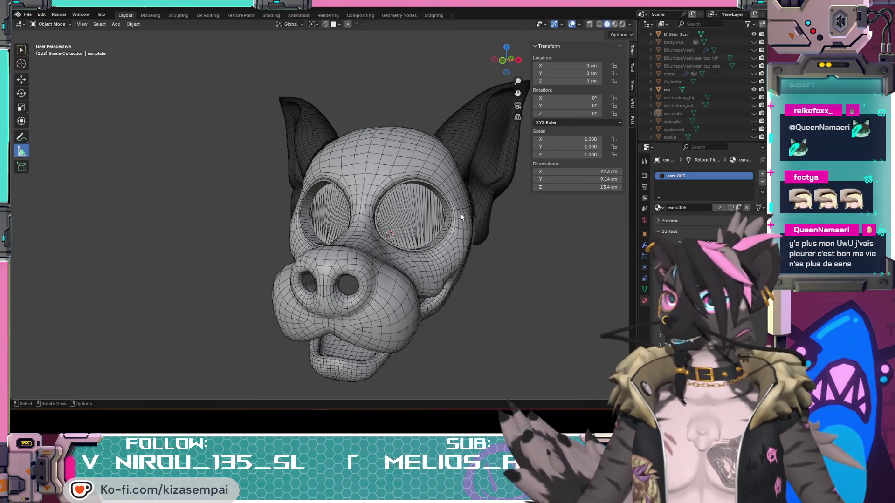
pyautogui.scroll(2, 457, 214)
pyautogui.moveTo(455, 213)
pyautogui.mouseDown(button='middle')
pyautogui.moveTo(480, 250)
pyautogui.moveTo(407, 263)
pyautogui.moveTo(356, 259)
pyautogui.mouseUp(button='middle')
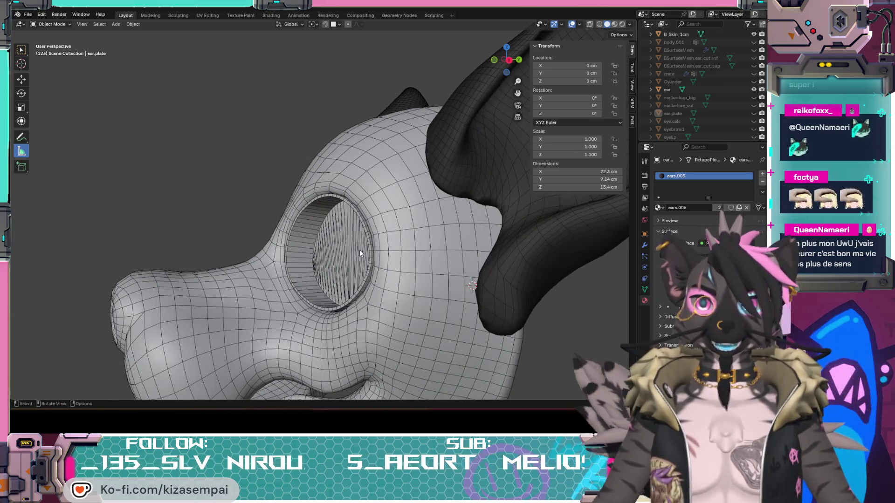
pyautogui.moveTo(409, 219)
pyautogui.mouseDown(button='middle')
pyautogui.moveTo(491, 215)
pyautogui.moveTo(418, 235)
pyautogui.mouseUp(button='middle')
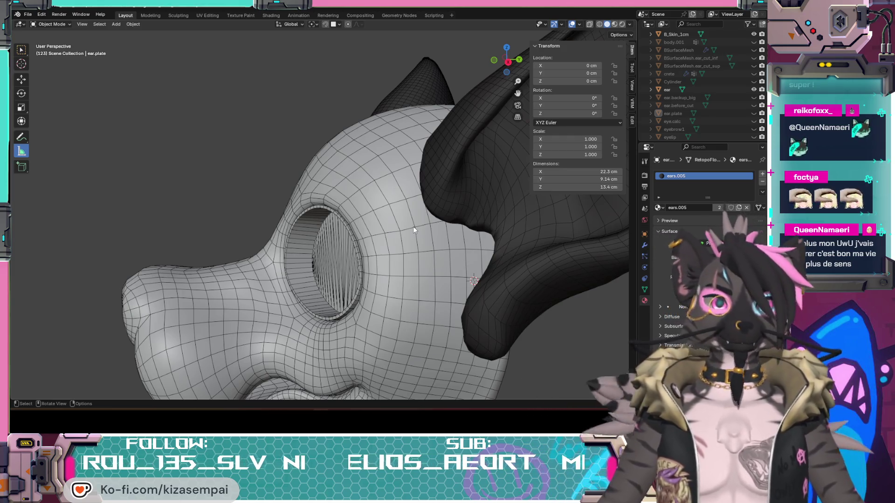
pyautogui.moveTo(400, 232); pyautogui.dragTo(435, 226, button='middle')
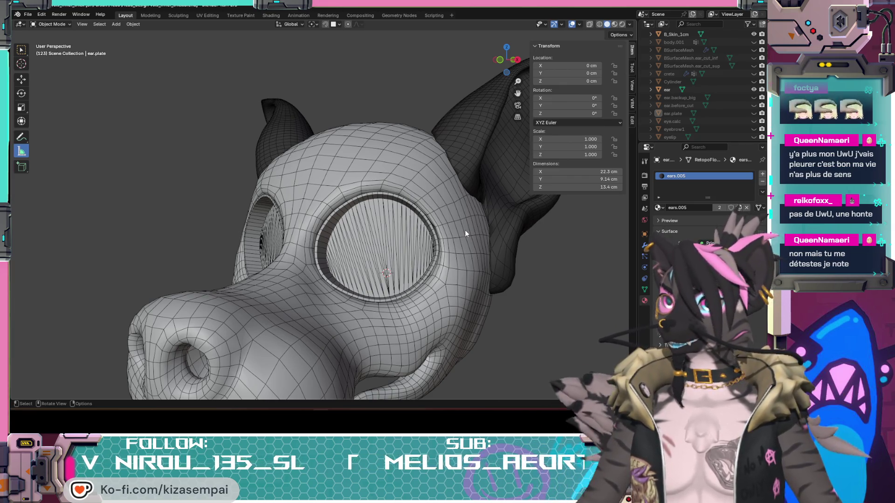
pyautogui.scroll(3, 454, 228)
pyautogui.moveTo(403, 256)
pyautogui.mouseDown(button='middle')
pyautogui.moveTo(368, 257)
pyautogui.moveTo(418, 237)
pyautogui.moveTo(398, 247)
pyautogui.moveTo(395, 267)
pyautogui.mouseUp(button='middle')
pyautogui.scroll(-3, 293, 189)
pyautogui.moveTo(293, 189)
pyautogui.mouseDown(button='middle')
pyautogui.moveTo(368, 186)
pyautogui.moveTo(263, 179)
pyautogui.mouseUp(button='middle')
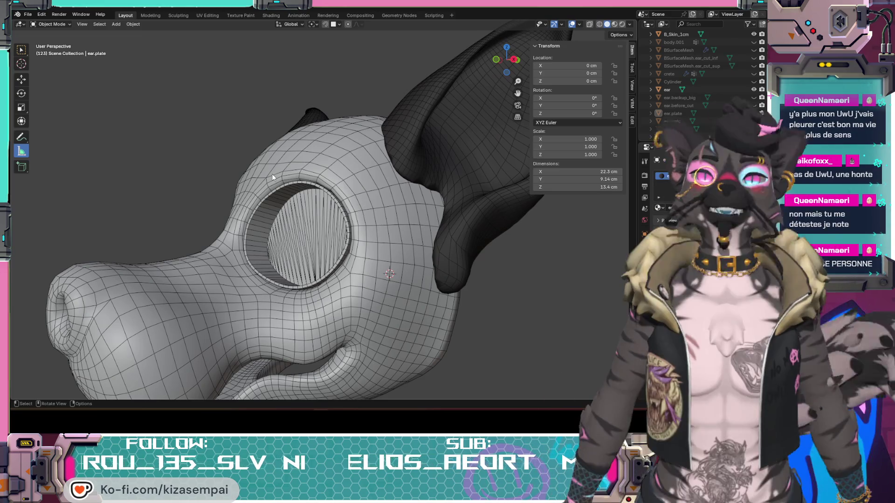
pyautogui.moveTo(336, 195)
pyautogui.mouseDown(button='middle')
pyautogui.moveTo(379, 195)
pyautogui.moveTo(253, 189)
pyautogui.moveTo(328, 181)
pyautogui.moveTo(242, 186)
pyautogui.moveTo(422, 188)
pyautogui.mouseUp(button='middle')
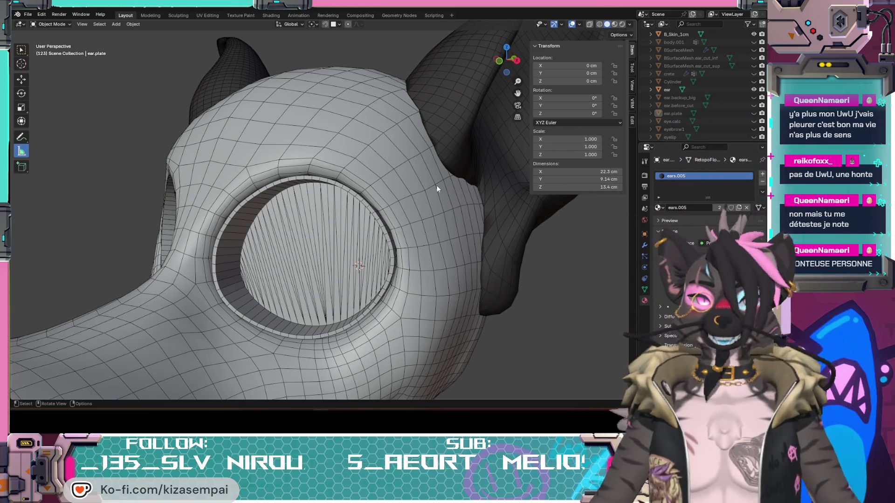
pyautogui.moveTo(395, 185)
pyautogui.mouseDown(button='middle')
pyautogui.moveTo(333, 175)
pyautogui.moveTo(390, 136)
pyautogui.moveTo(379, 164)
pyautogui.moveTo(384, 184)
pyautogui.moveTo(368, 195)
pyautogui.mouseUp(button='middle')
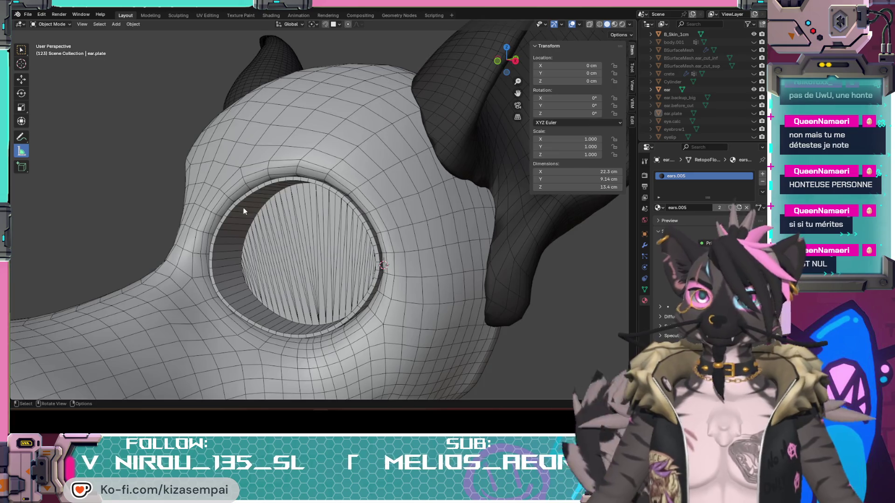
pyautogui.moveTo(243, 211); pyautogui.dragTo(302, 210, button='middle')
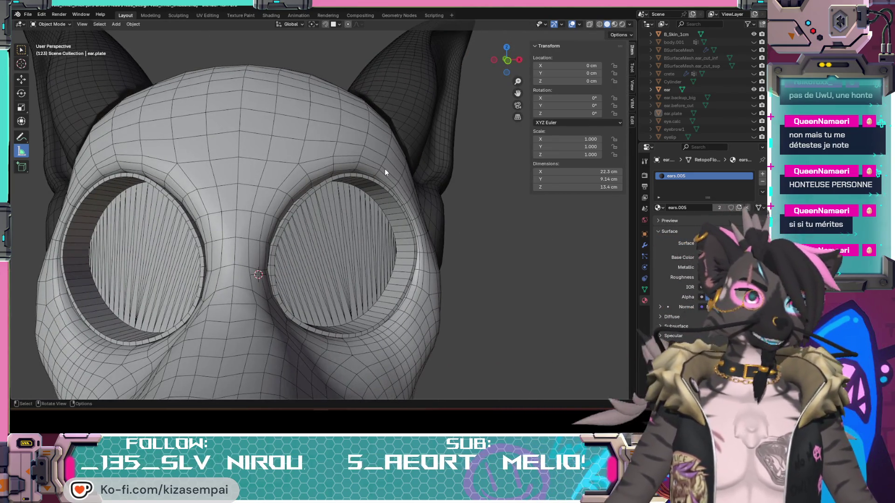
pyautogui.moveTo(356, 196); pyautogui.dragTo(284, 195, button='middle')
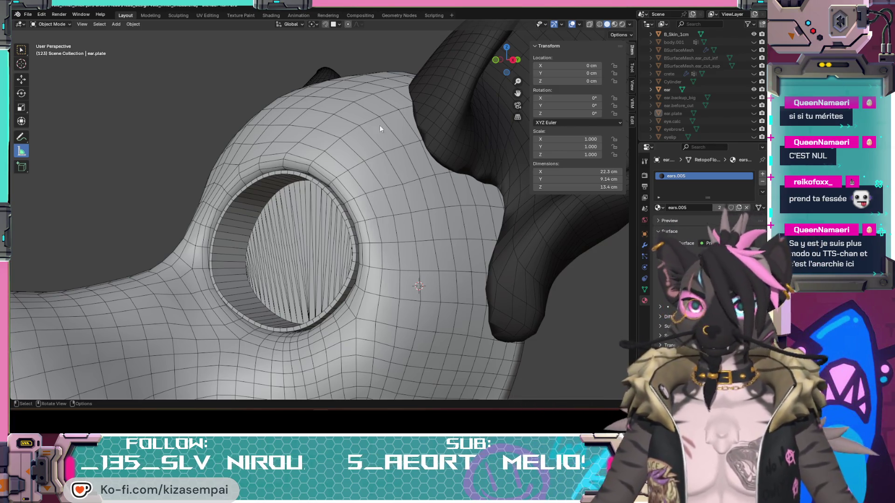
pyautogui.moveTo(329, 164)
pyautogui.mouseDown(button='middle')
pyautogui.moveTo(480, 168)
pyautogui.moveTo(475, 150)
pyautogui.moveTo(362, 195)
pyautogui.moveTo(324, 255)
pyautogui.moveTo(360, 293)
pyautogui.moveTo(377, 281)
pyautogui.moveTo(342, 234)
pyautogui.moveTo(379, 192)
pyautogui.moveTo(228, 188)
pyautogui.moveTo(238, 245)
pyautogui.moveTo(221, 268)
pyautogui.moveTo(279, 224)
pyautogui.moveTo(354, 186)
pyautogui.moveTo(387, 150)
pyautogui.moveTo(308, 227)
pyautogui.moveTo(335, 216)
pyautogui.mouseUp(button='middle')
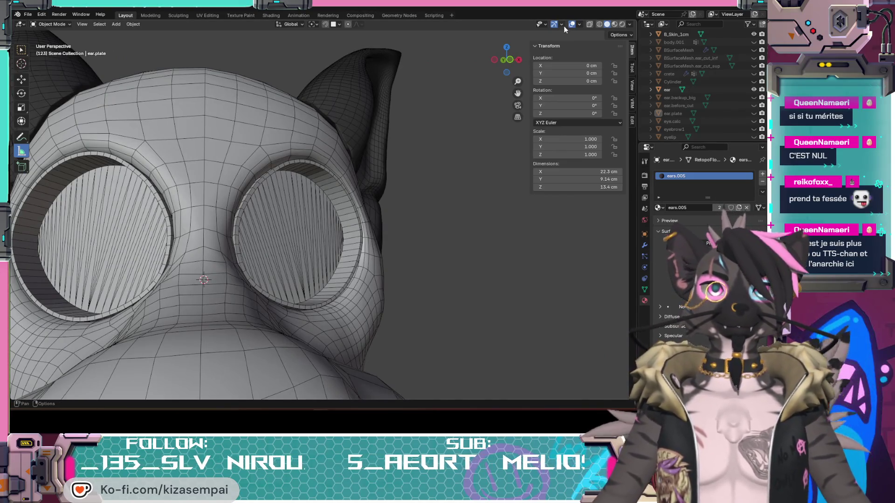
pyautogui.moveTo(292, 133)
pyautogui.mouseDown(button='middle')
pyautogui.moveTo(386, 177)
pyautogui.moveTo(364, 181)
pyautogui.moveTo(425, 212)
pyautogui.moveTo(437, 203)
pyautogui.moveTo(435, 179)
pyautogui.moveTo(450, 177)
pyautogui.moveTo(465, 202)
pyautogui.moveTo(451, 210)
pyautogui.moveTo(404, 205)
pyautogui.moveTo(455, 206)
pyautogui.moveTo(429, 168)
pyautogui.mouseUp(button='middle')
pyautogui.scroll(3, 711, 104)
# Duplicate the B_Skin_1cm skin mesh by copying and pasting it in the Outliner
pyautogui.scroll(2, 711, 106)
pyautogui.click(695, 115)
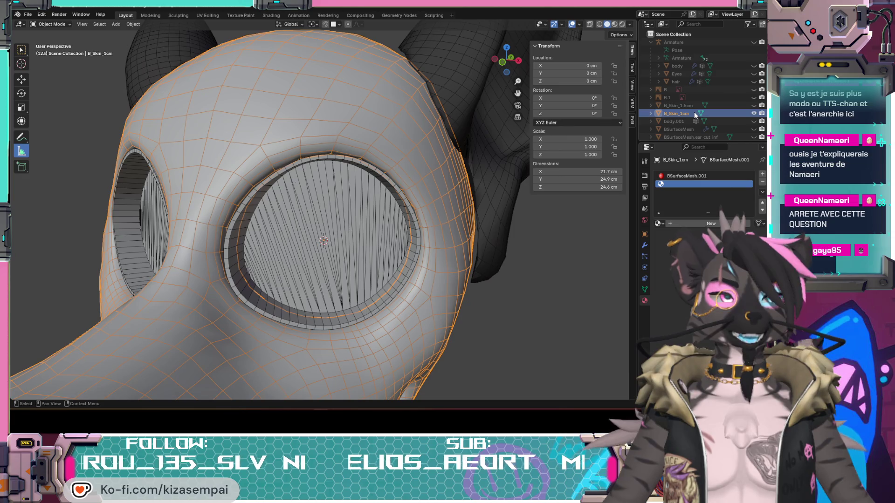
pyautogui.rightClick(683, 113)
pyautogui.click(676, 113)
pyautogui.rightClick(667, 114)
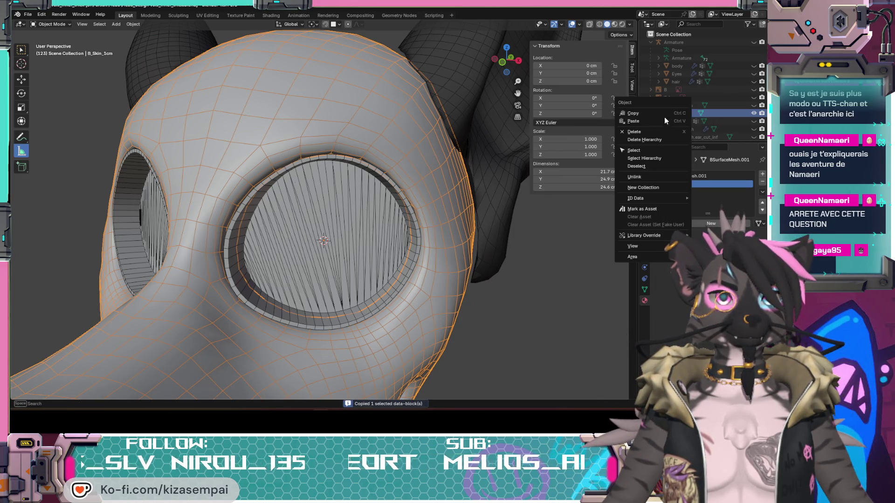
pyautogui.click(667, 121)
# Name the copy B_Skin_eyelash, correct it to B_Skin_eyebrow, then deselect it
pyautogui.doubleClick(676, 121)
pyautogui.scroll(-2, 681, 122)
pyautogui.write('B_Skin_eyelash')
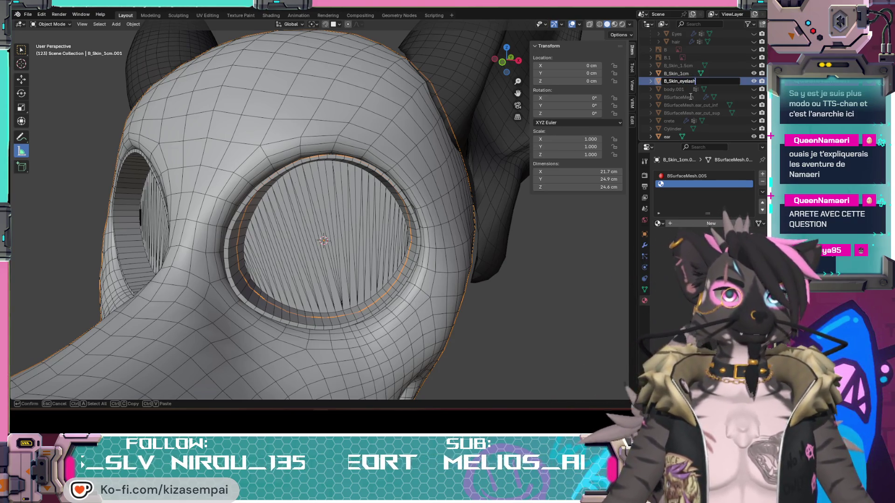
pyautogui.press('Return')
pyautogui.scroll(-5, 695, 86)
pyautogui.scroll(4, 682, 65)
pyautogui.scroll(1, 687, 61)
pyautogui.doubleClick(687, 82)
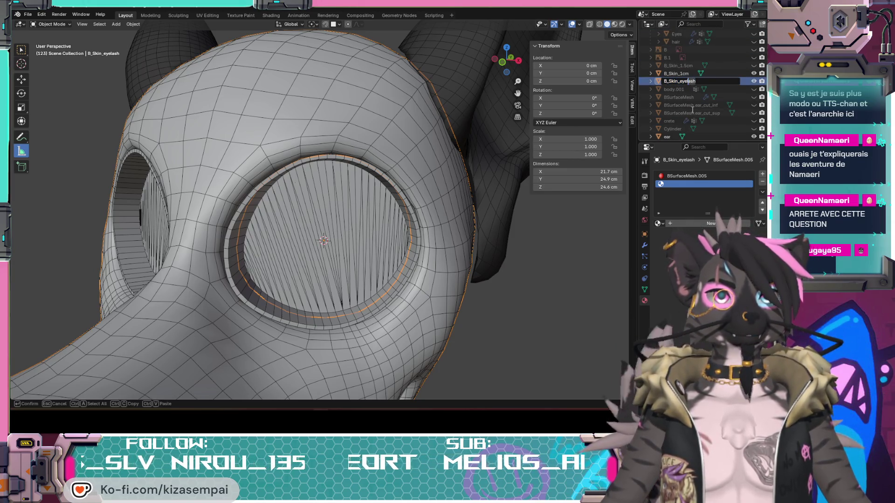
pyautogui.write('brow')
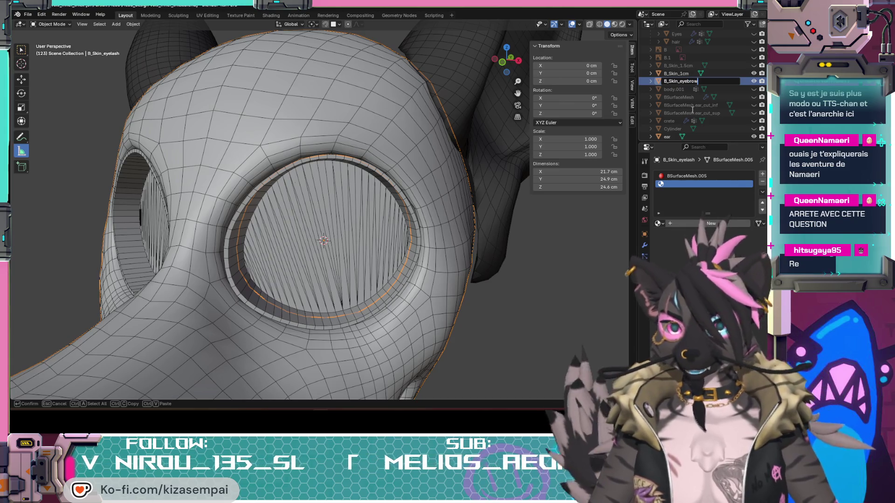
pyautogui.press('Return')
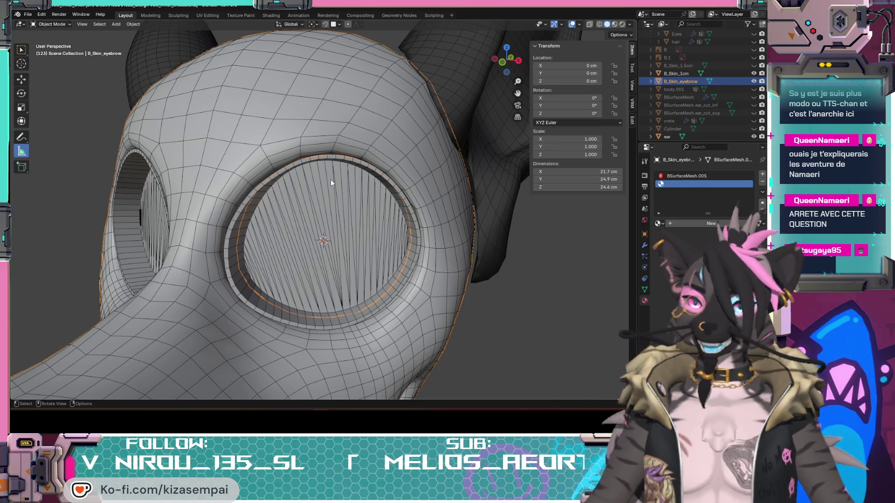
pyautogui.click(555, 302)
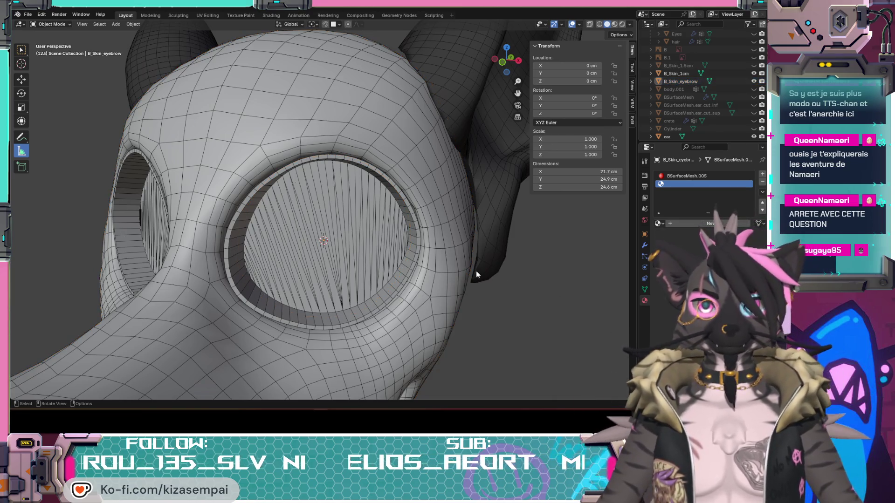
# Select the B_Skin_eyebrow mesh in the Outliner
pyautogui.moveTo(452, 255)
pyautogui.mouseDown(button='middle')
pyautogui.moveTo(437, 236)
pyautogui.moveTo(437, 253)
pyautogui.moveTo(406, 246)
pyautogui.moveTo(366, 205)
pyautogui.moveTo(409, 207)
pyautogui.moveTo(444, 251)
pyautogui.moveTo(420, 264)
pyautogui.moveTo(429, 264)
pyautogui.moveTo(413, 260)
pyautogui.moveTo(427, 258)
pyautogui.mouseUp(button='middle')
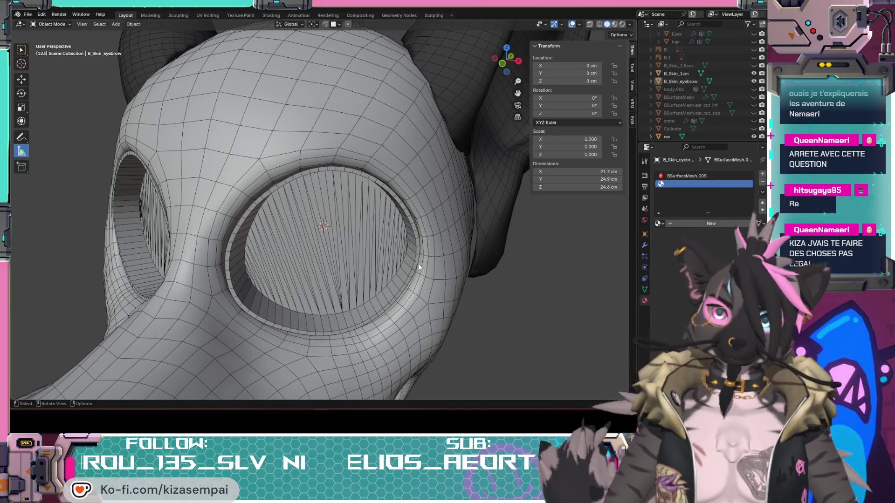
pyautogui.moveTo(420, 262); pyautogui.dragTo(384, 255, button='middle')
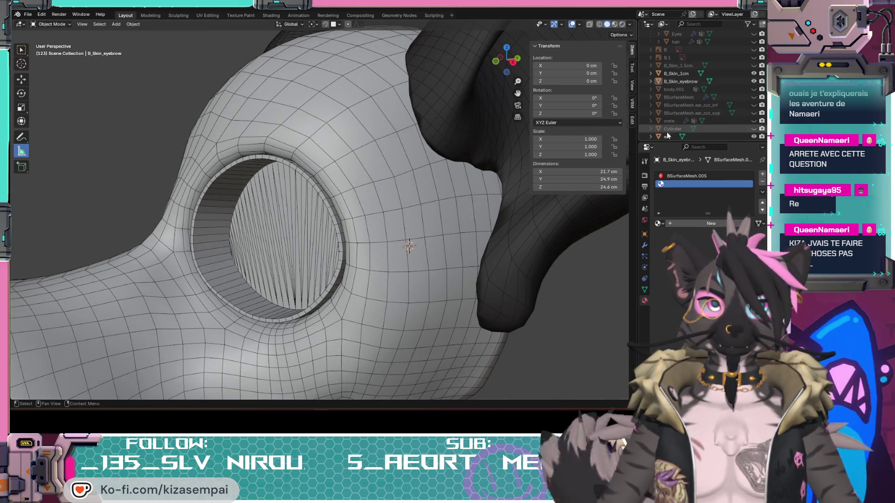
pyautogui.click(678, 82)
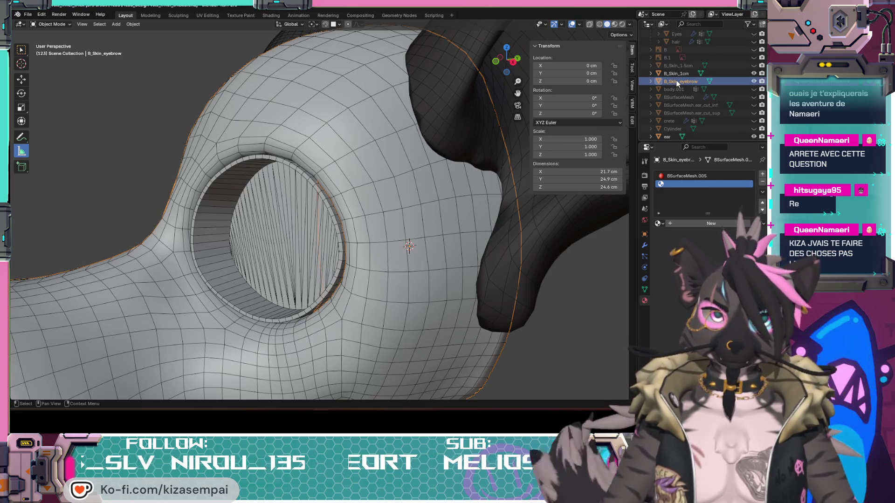
pyautogui.scroll(-5, 368, 128)
# Hide the Eyes object to expose the empty eye socket, then enter Edit Mode on B_Skin_eyebrow
pyautogui.moveTo(368, 140)
pyautogui.mouseDown(button='middle')
pyautogui.moveTo(362, 223)
pyautogui.moveTo(325, 240)
pyautogui.moveTo(345, 224)
pyautogui.mouseUp(button='middle')
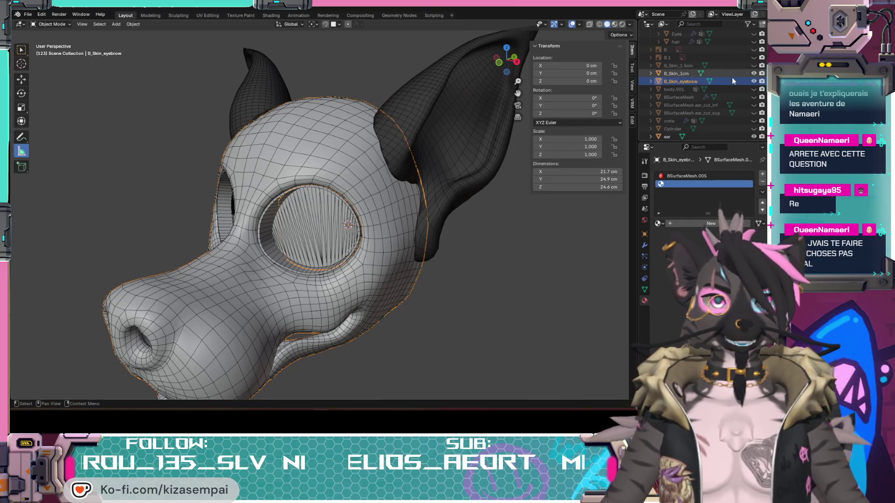
pyautogui.scroll(5, 355, 214)
pyautogui.moveTo(355, 214)
pyautogui.mouseDown(button='middle')
pyautogui.moveTo(371, 241)
pyautogui.moveTo(354, 240)
pyautogui.moveTo(376, 210)
pyautogui.moveTo(345, 219)
pyautogui.moveTo(369, 212)
pyautogui.mouseUp(button='middle')
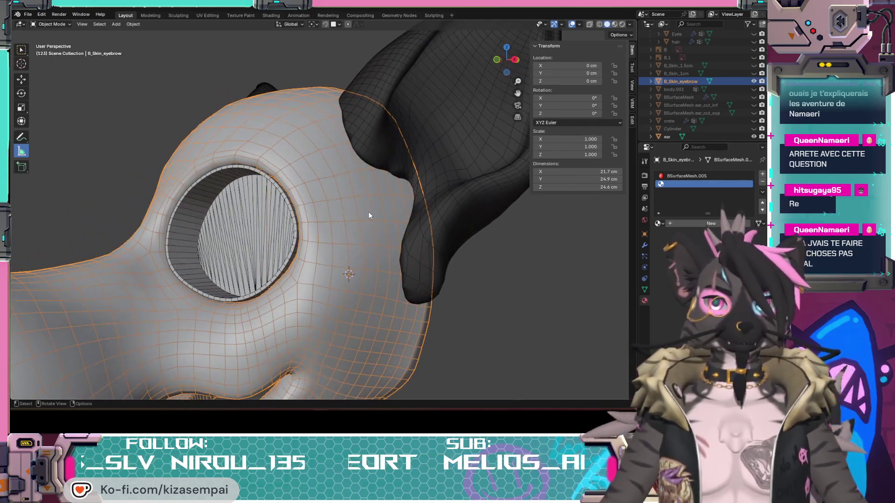
pyautogui.scroll(-4, 703, 130)
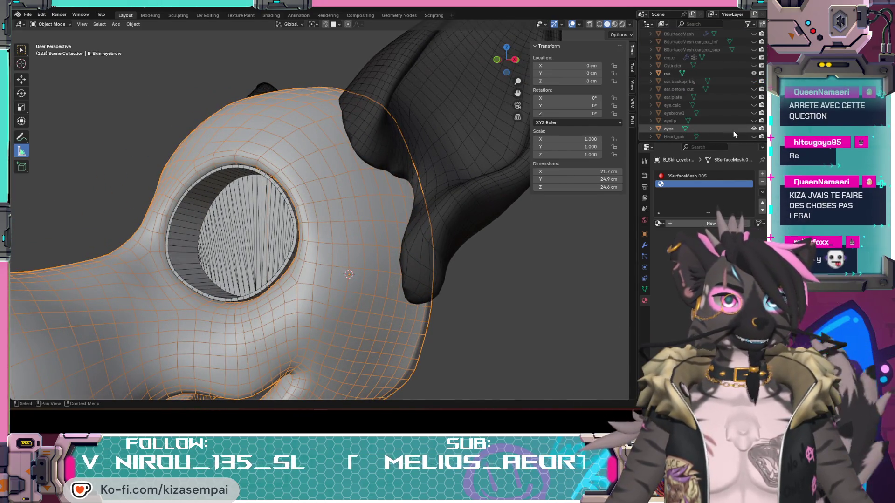
pyautogui.click(754, 129)
pyautogui.moveTo(313, 182)
pyautogui.mouseDown(button='middle')
pyautogui.moveTo(360, 178)
pyautogui.moveTo(320, 194)
pyautogui.moveTo(284, 191)
pyautogui.moveTo(311, 192)
pyautogui.mouseUp(button='middle')
pyautogui.press('Tab')
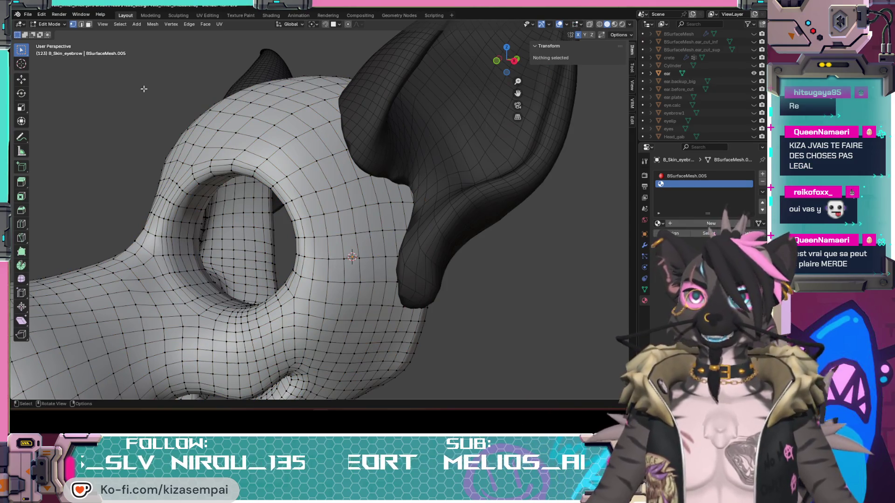
# Switch to Face select mode and bring the brow above the eye socket into view
pyautogui.click(91, 27)
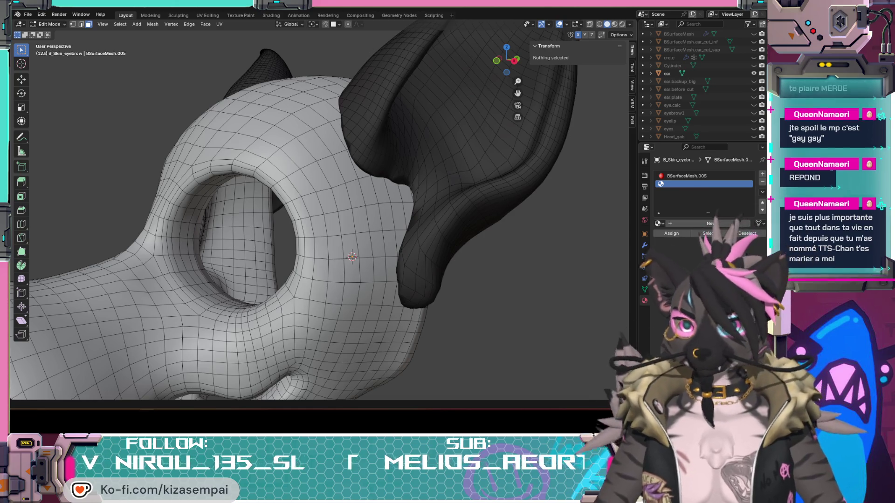
pyautogui.moveTo(280, 215); pyautogui.dragTo(260, 204, button='middle')
pyautogui.moveTo(302, 181)
pyautogui.mouseDown(button='middle')
pyautogui.moveTo(335, 237)
pyautogui.moveTo(313, 242)
pyautogui.moveTo(297, 222)
pyautogui.mouseUp(button='middle')
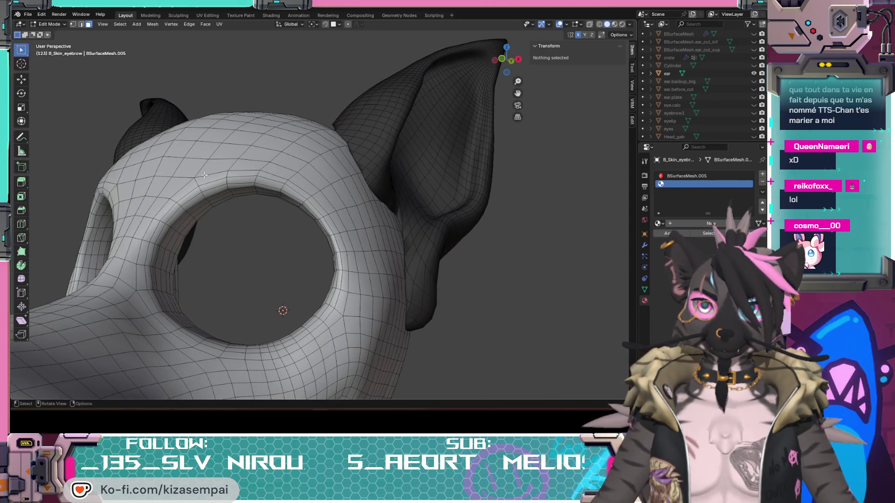
pyautogui.scroll(-4, 205, 176)
pyautogui.moveTo(326, 242)
pyautogui.mouseDown(button='middle')
pyautogui.moveTo(357, 261)
pyautogui.moveTo(282, 220)
pyautogui.mouseUp(button='middle')
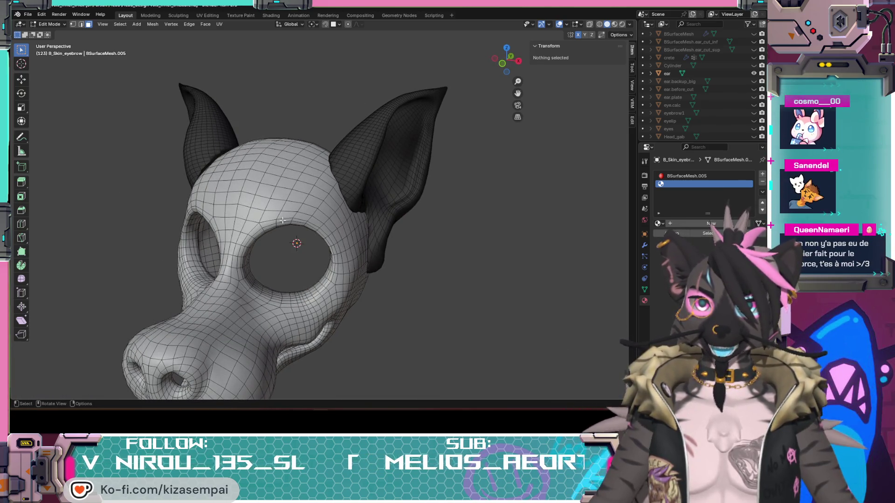
pyautogui.press('KP_1')
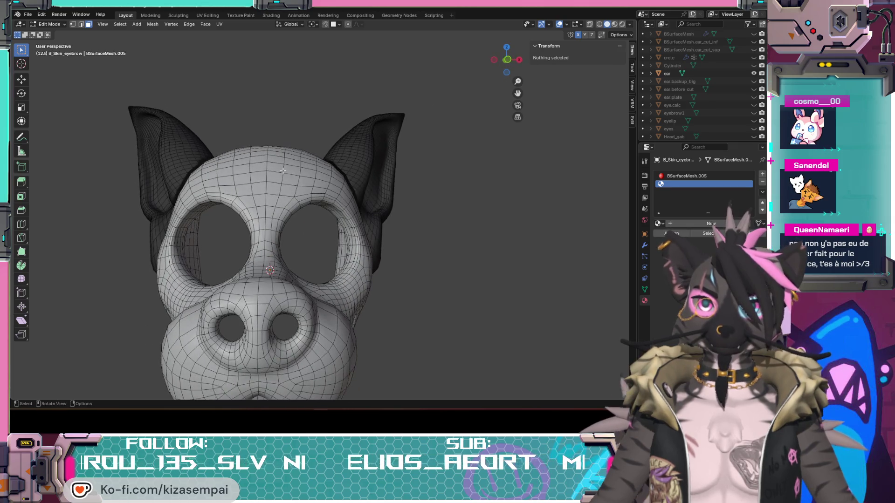
pyautogui.press('KP_4')
pyautogui.press('KP_4')
pyautogui.press('KP_4')
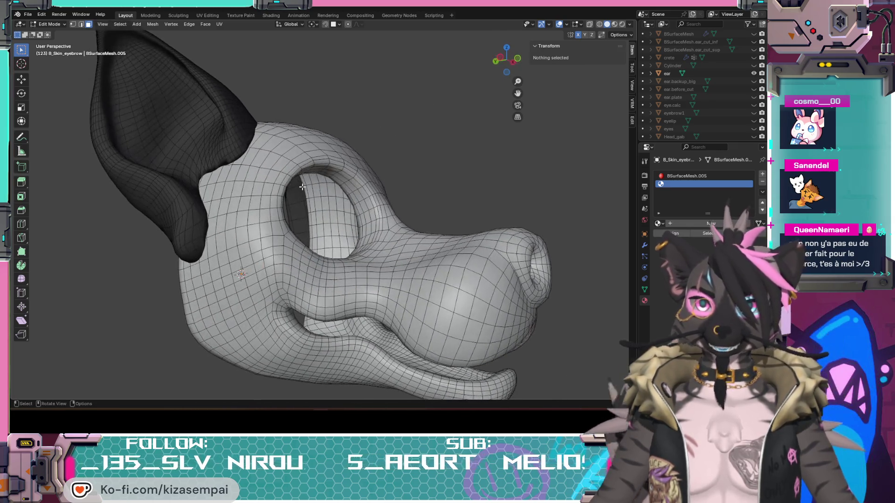
pyautogui.press('KP_6')
pyautogui.press('KP_6')
pyautogui.press('KP_6')
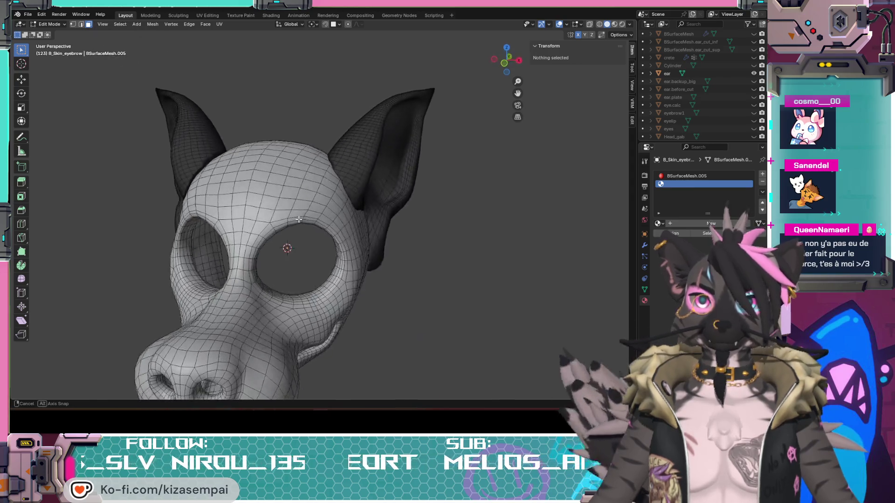
pyautogui.moveTo(367, 190)
pyautogui.mouseDown(button='middle')
pyautogui.moveTo(334, 260)
pyautogui.moveTo(294, 245)
pyautogui.mouseUp(button='middle')
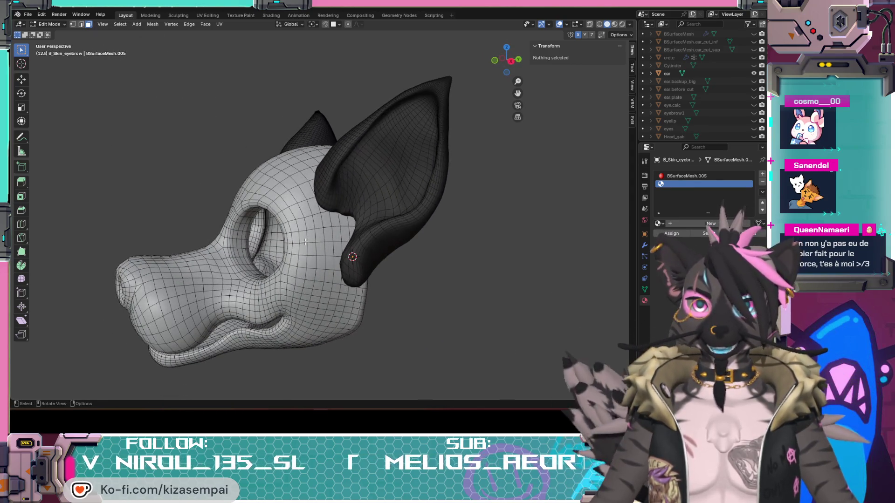
pyautogui.scroll(3, 304, 242)
pyautogui.moveTo(325, 252)
pyautogui.mouseDown(button='middle')
pyautogui.moveTo(356, 242)
pyautogui.moveTo(382, 255)
pyautogui.moveTo(337, 256)
pyautogui.mouseUp(button='middle')
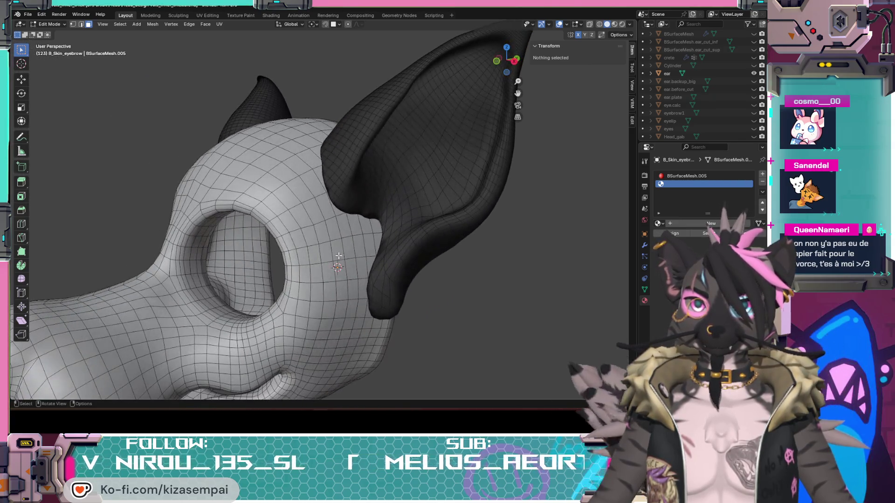
# Select a brow face and Ctrl-click to pick a shortest-path strip of faces along the brow
pyautogui.click(340, 252)
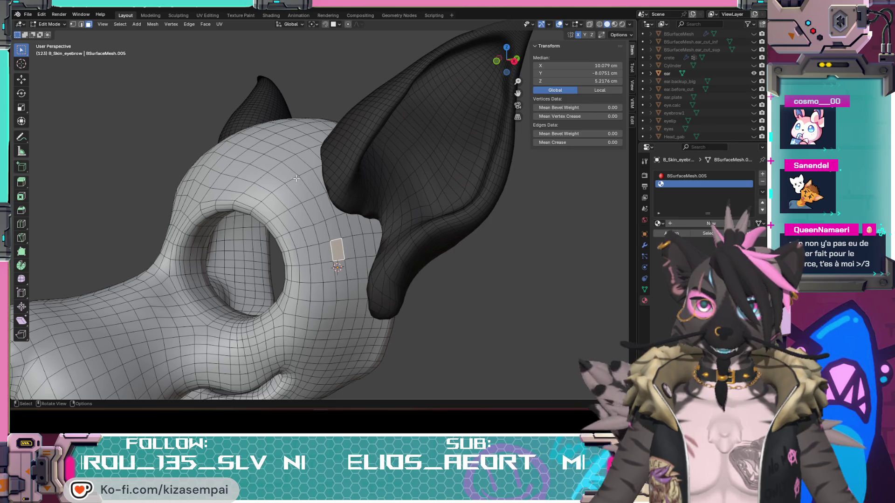
pyautogui.keyDown('ctrl'); pyautogui.click(283, 156); pyautogui.keyUp('ctrl')
pyautogui.moveTo(283, 155); pyautogui.dragTo(305, 190, button='middle')
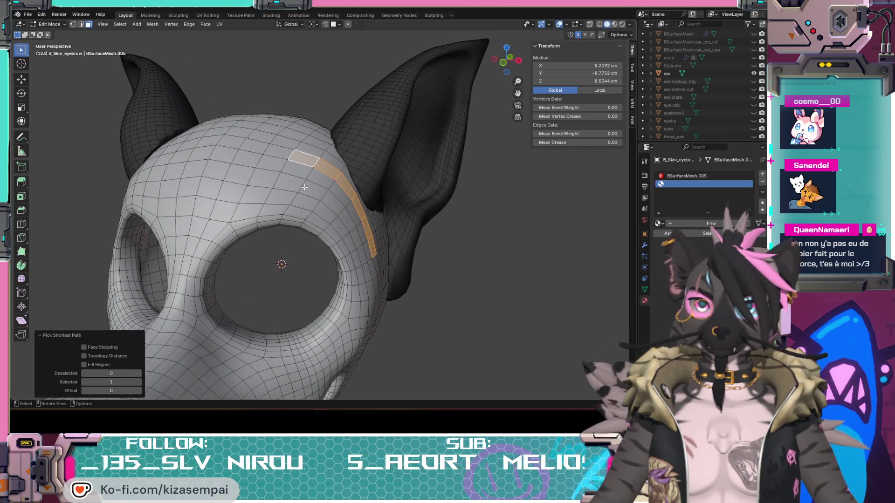
pyautogui.keyDown('ctrl'); pyautogui.click(279, 151); pyautogui.keyUp('ctrl')
pyautogui.moveTo(269, 166)
pyautogui.mouseDown(button='middle')
pyautogui.moveTo(316, 249)
pyautogui.moveTo(344, 242)
pyautogui.mouseUp(button='middle')
# Widen the eyebrow face band, extending it to its upper-left end
pyautogui.keyDown('ctrl'); pyautogui.click(328, 246); pyautogui.keyUp('ctrl')
pyautogui.keyDown('ctrl'); pyautogui.click(254, 161); pyautogui.keyUp('ctrl')
pyautogui.keyDown('ctrl'); pyautogui.click(237, 178); pyautogui.keyUp('ctrl')
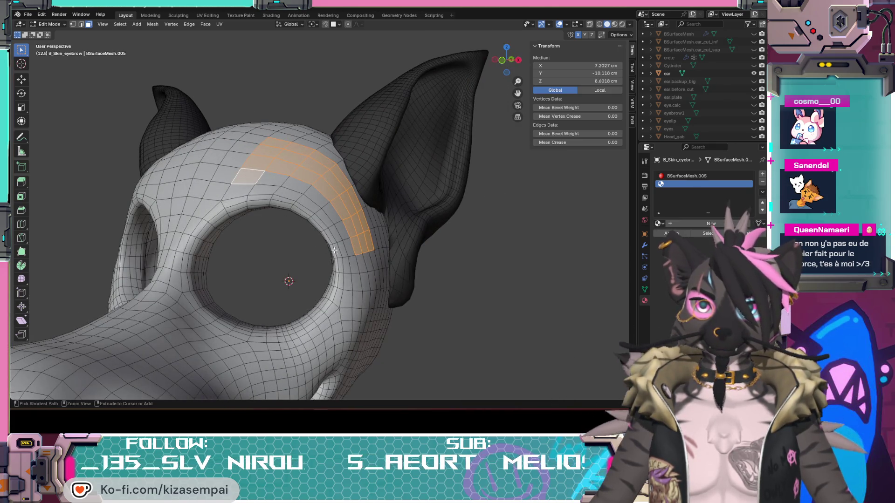
pyautogui.keyDown('ctrl'); pyautogui.click(343, 253); pyautogui.keyUp('ctrl')
pyautogui.keyDown('ctrl'); pyautogui.click(241, 189); pyautogui.keyUp('ctrl')
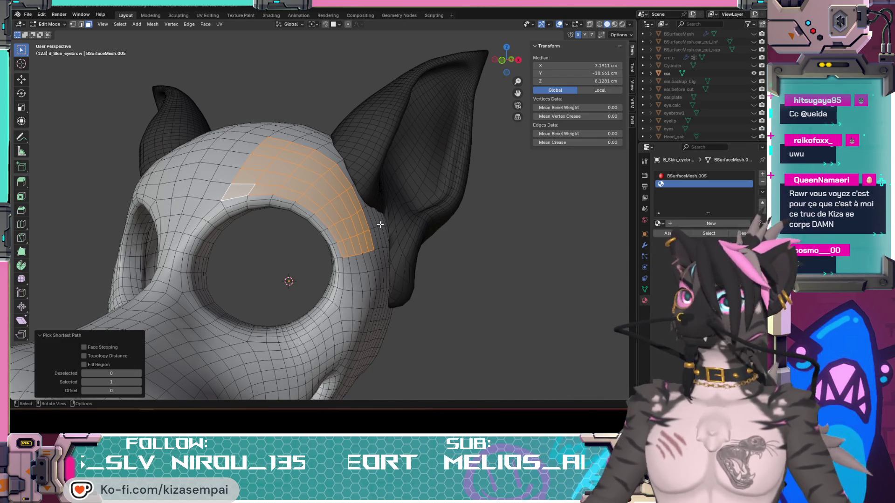
pyautogui.scroll(-2, 358, 266)
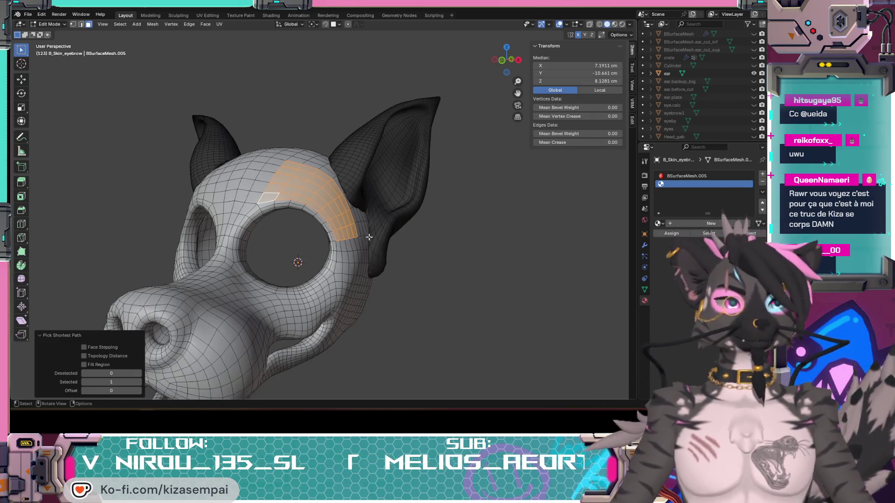
pyautogui.moveTo(359, 265); pyautogui.dragTo(429, 265, button='middle')
pyautogui.click(469, 283)
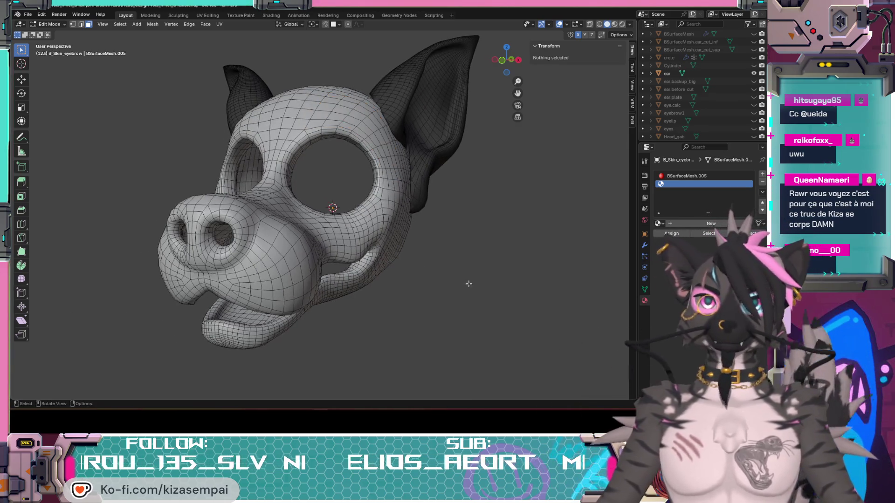
pyautogui.hotkey('ctrl', 'z')
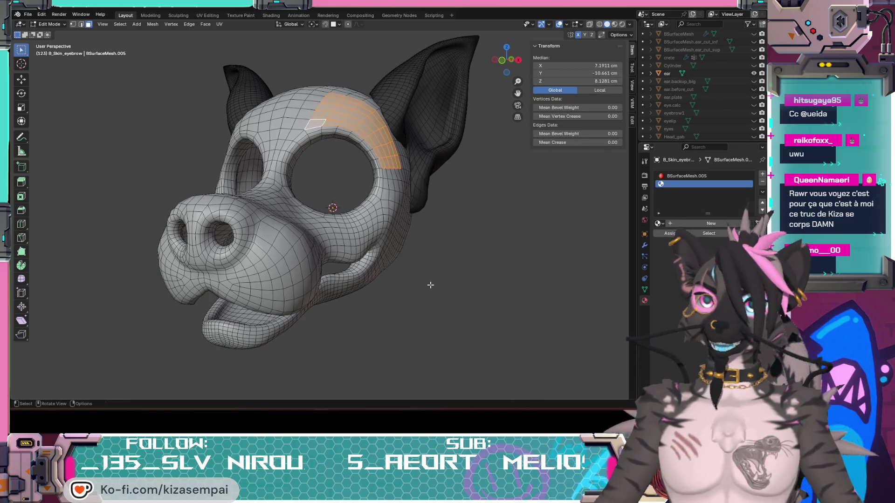
pyautogui.moveTo(430, 285)
pyautogui.mouseDown(button='middle')
pyautogui.moveTo(365, 295)
pyautogui.moveTo(386, 362)
pyautogui.moveTo(419, 311)
pyautogui.mouseUp(button='middle')
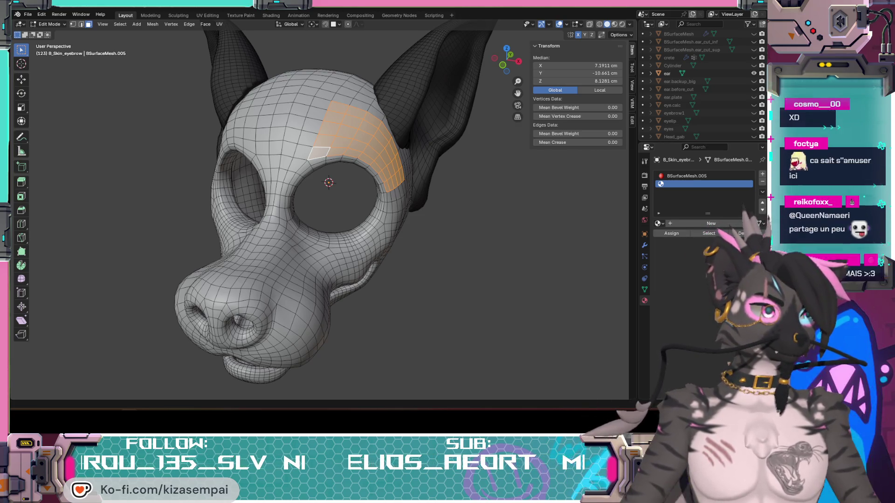
pyautogui.hotkey('alt', 'Tab')
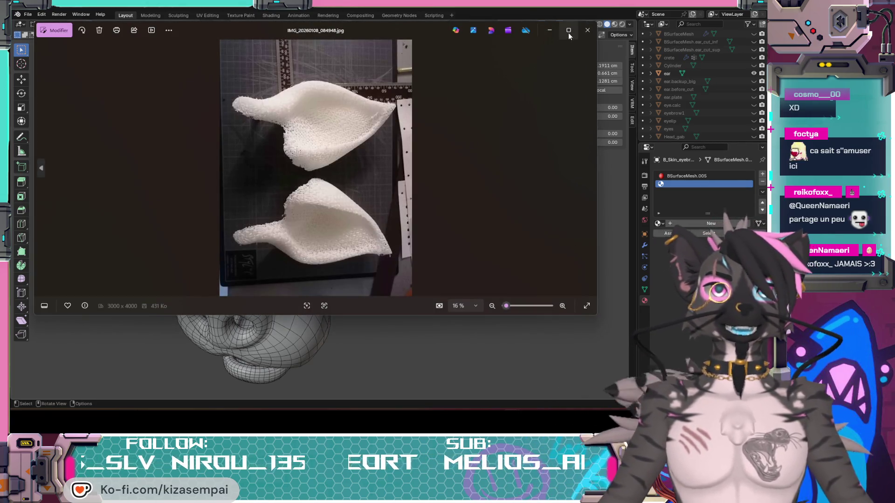
pyautogui.click(569, 31)
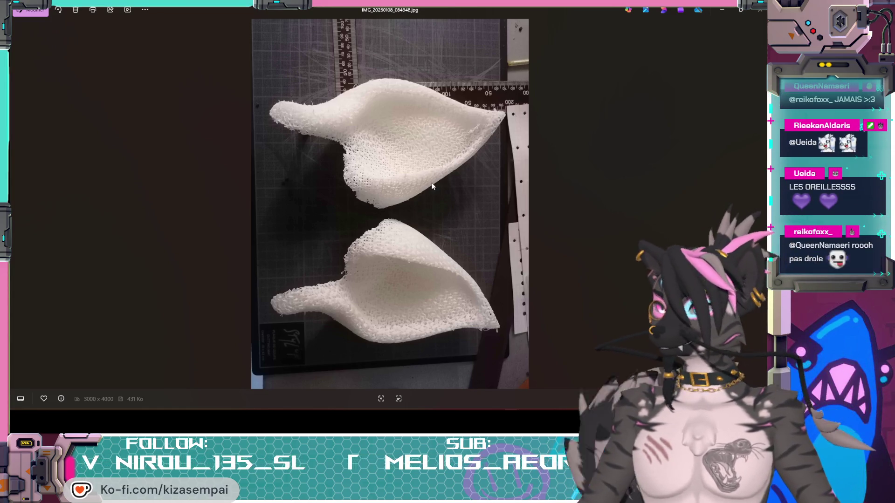
pyautogui.press('Right')
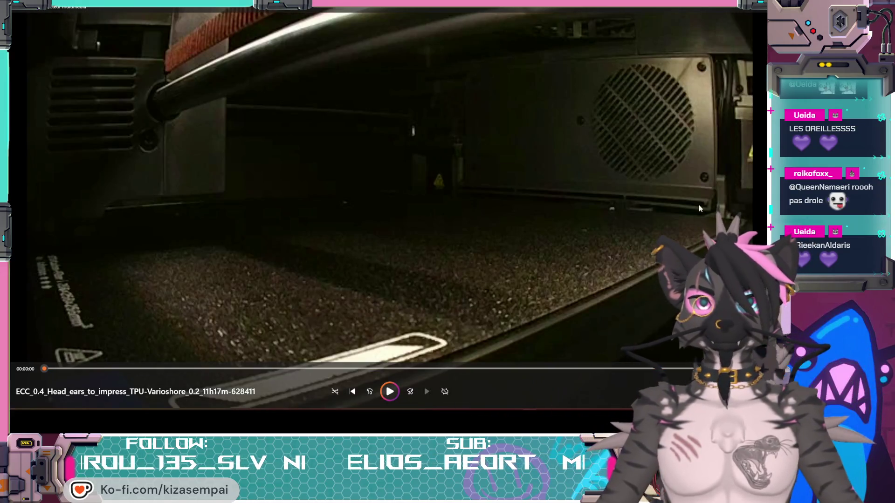
pyautogui.hotkey('alt', 'F4')
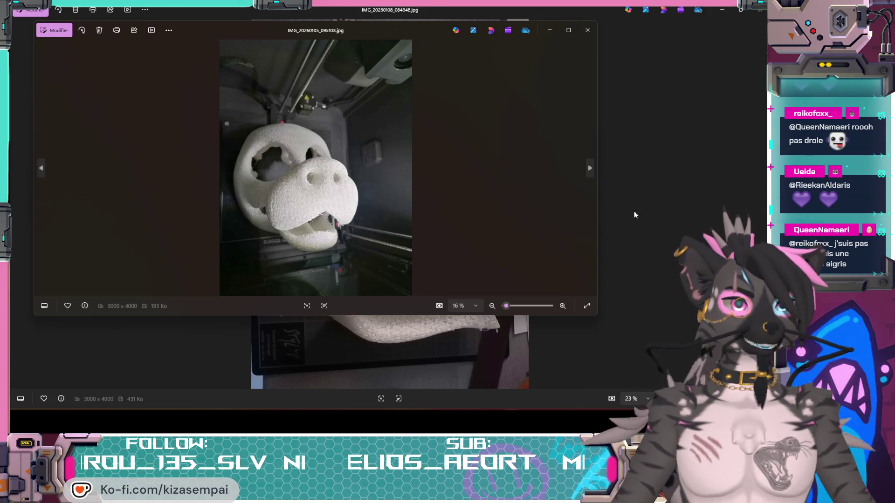
pyautogui.click(589, 168)
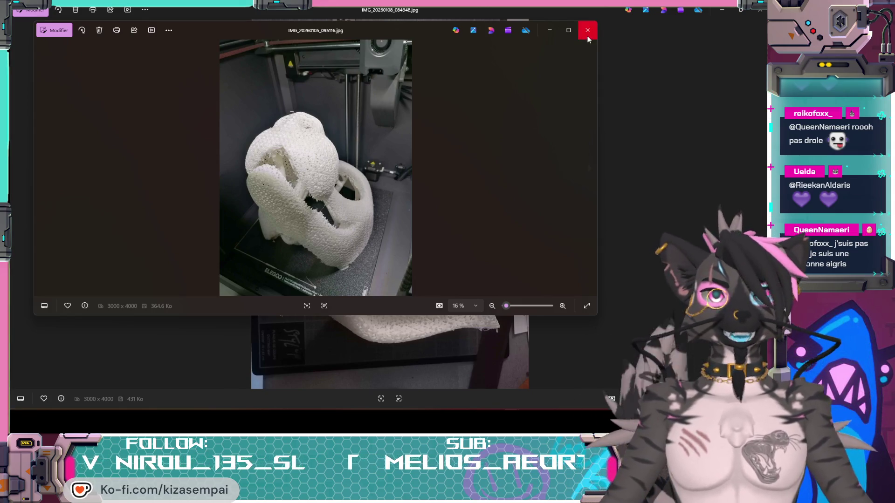
pyautogui.click(588, 38)
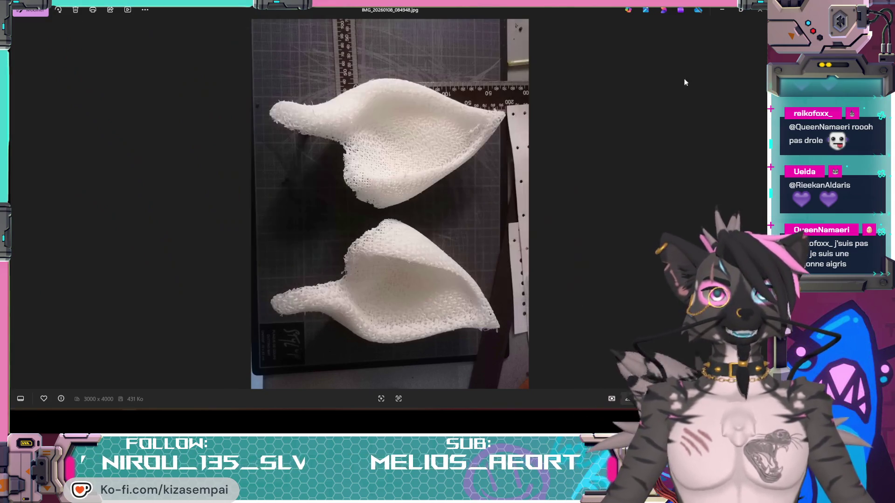
pyautogui.click(759, 14)
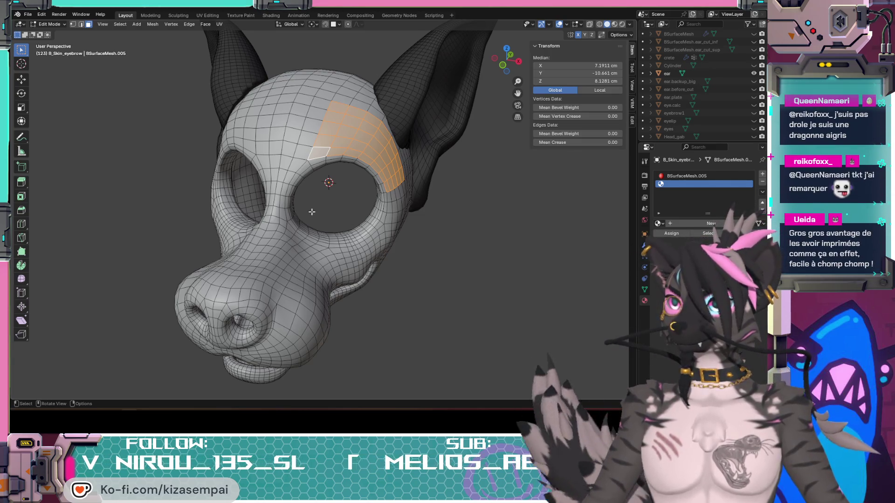
# Unhide the Eyes object and view the head in Material Preview with overlays off
pyautogui.moveTo(311, 211); pyautogui.dragTo(363, 107, button='middle')
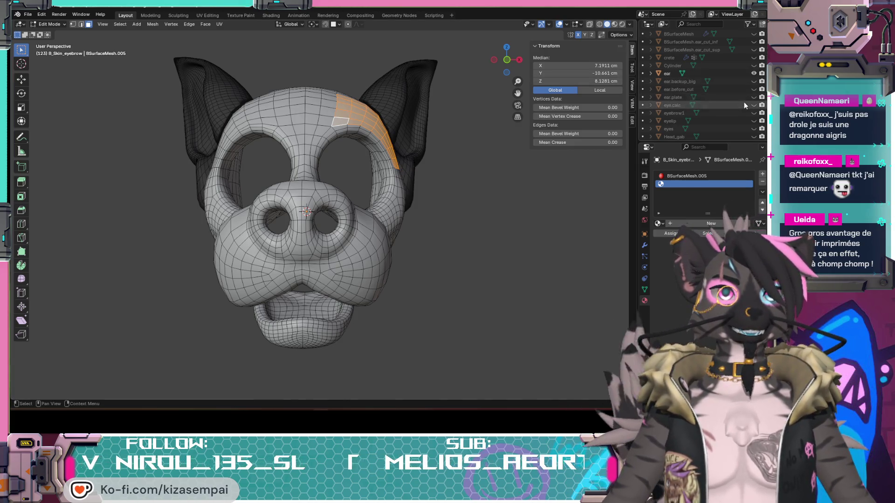
pyautogui.click(753, 128)
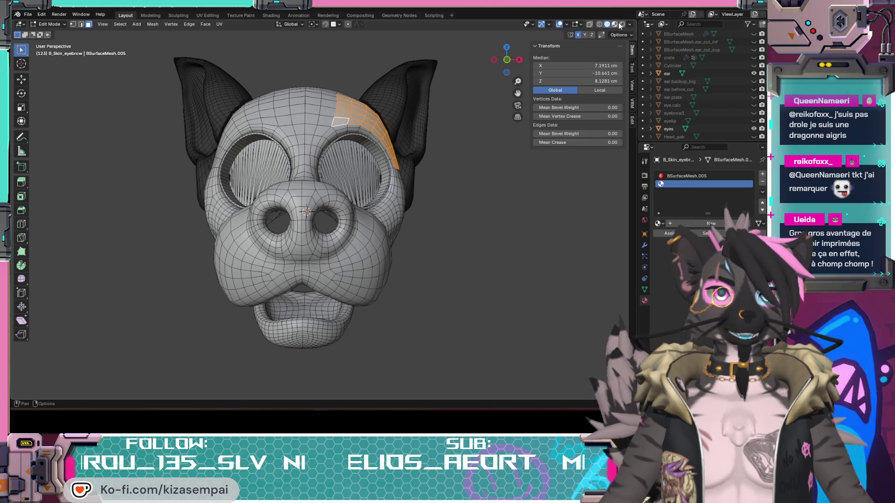
pyautogui.click(614, 24)
pyautogui.click(575, 24)
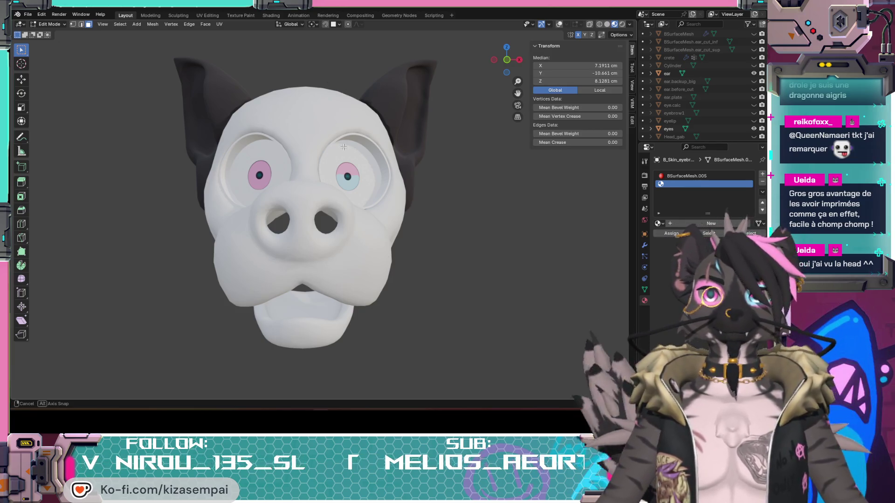
# Inspect the eyes from top, side and front views, then return to Solid shading
pyautogui.moveTo(343, 147); pyautogui.dragTo(342, 172, button='middle')
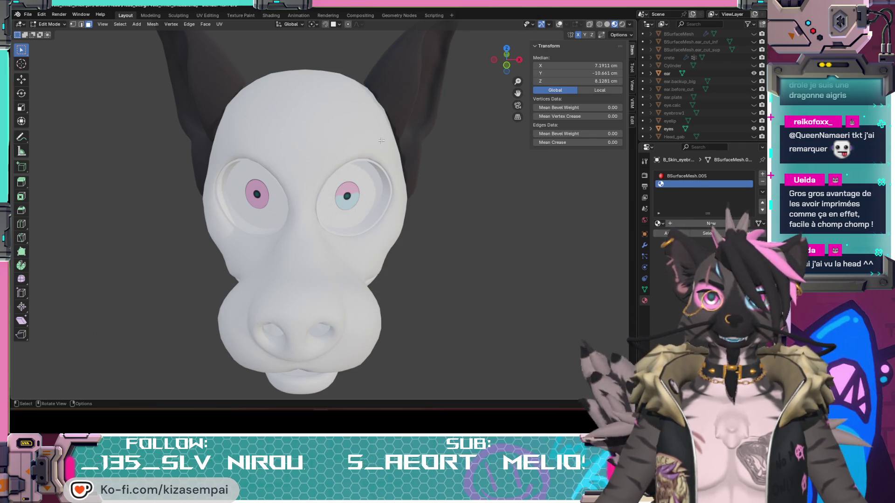
pyautogui.moveTo(274, 152); pyautogui.dragTo(283, 147, button='middle')
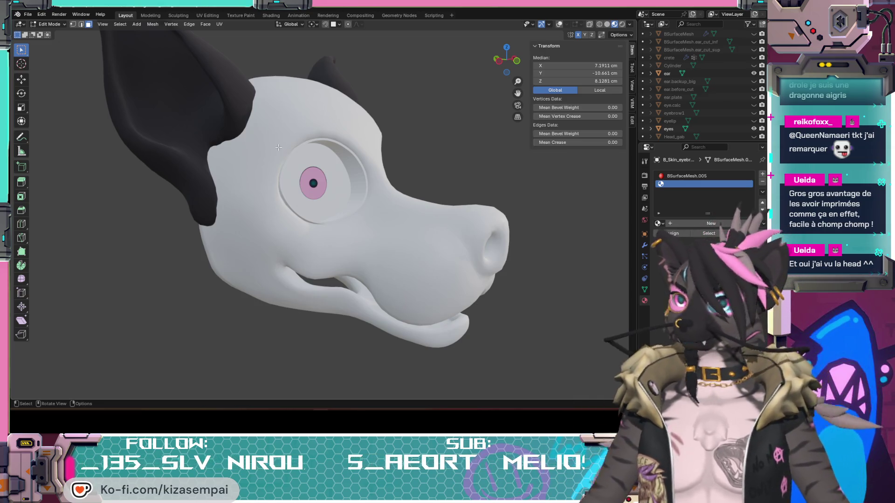
pyautogui.press('KP_1')
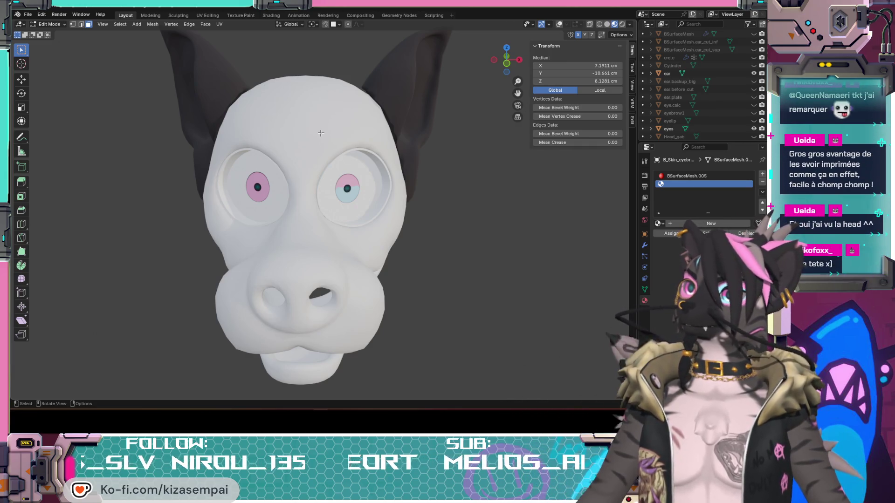
pyautogui.moveTo(328, 125)
pyautogui.mouseDown(button='middle')
pyautogui.moveTo(495, 209)
pyautogui.moveTo(441, 277)
pyautogui.moveTo(385, 285)
pyautogui.moveTo(476, 243)
pyautogui.mouseUp(button='middle')
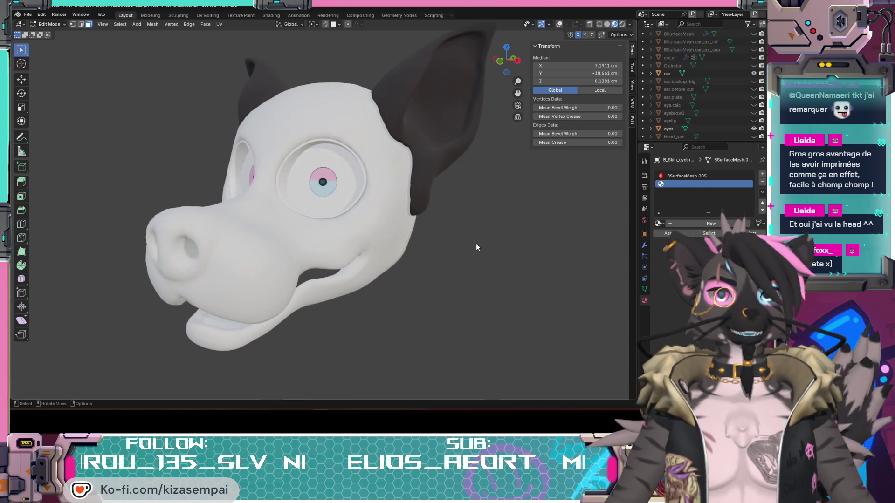
pyautogui.scroll(-2, 476, 243)
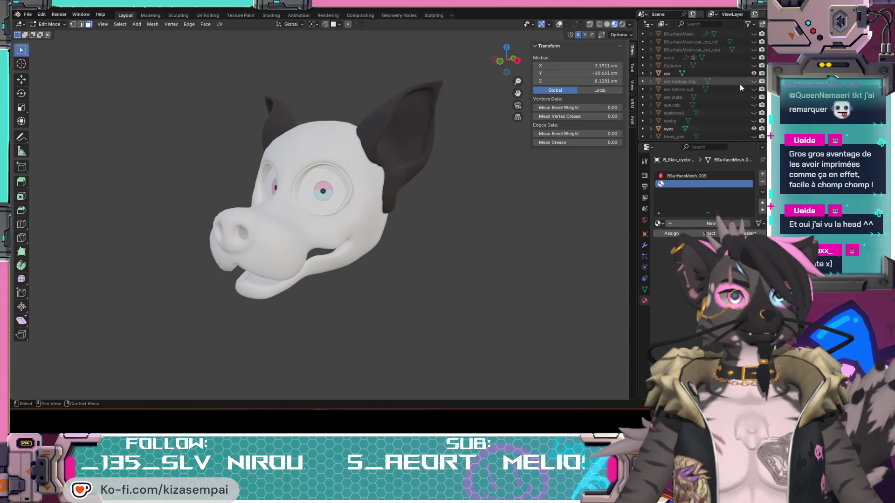
pyautogui.click(606, 25)
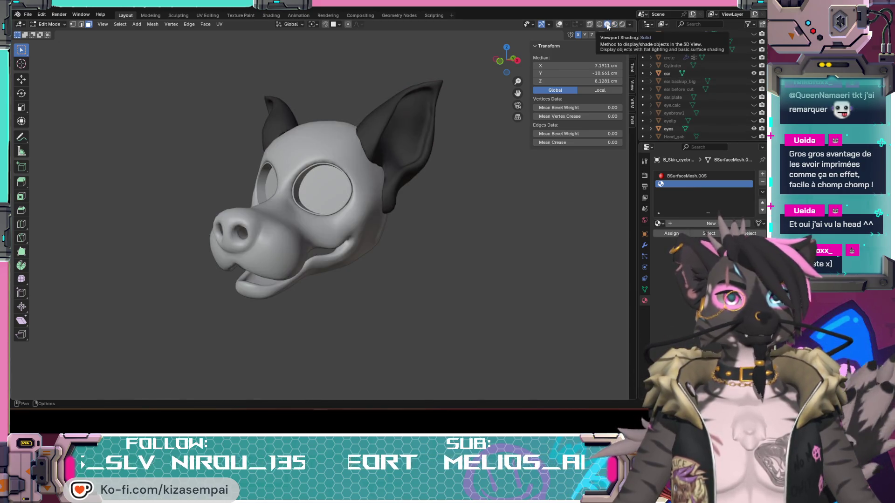
# Frame the selected brow faces and turn the wireframe overlay back on
pyautogui.press('KP_Decimal')
pyautogui.click(560, 24)
pyautogui.moveTo(476, 196)
pyautogui.mouseDown(button='middle')
pyautogui.moveTo(405, 196)
pyautogui.moveTo(409, 261)
pyautogui.moveTo(499, 196)
pyautogui.mouseUp(button='middle')
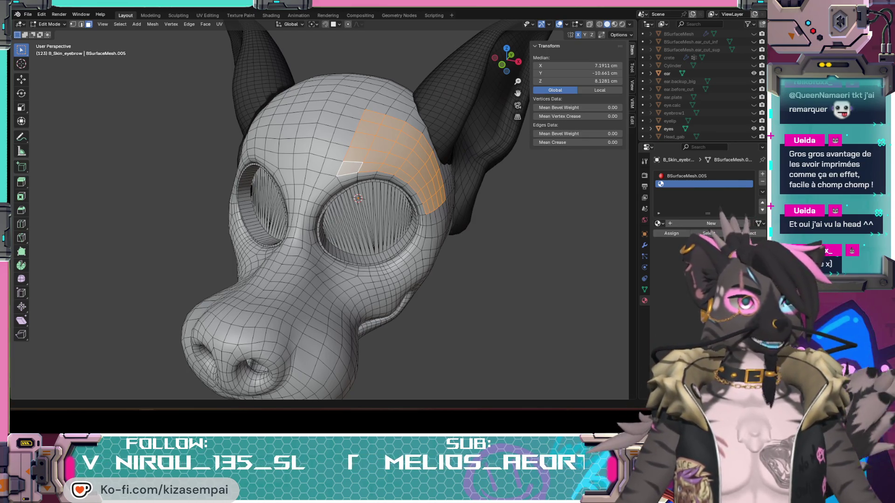
pyautogui.moveTo(448, 219)
pyautogui.mouseDown(button='middle')
pyautogui.moveTo(399, 226)
pyautogui.moveTo(400, 242)
pyautogui.mouseUp(button='middle')
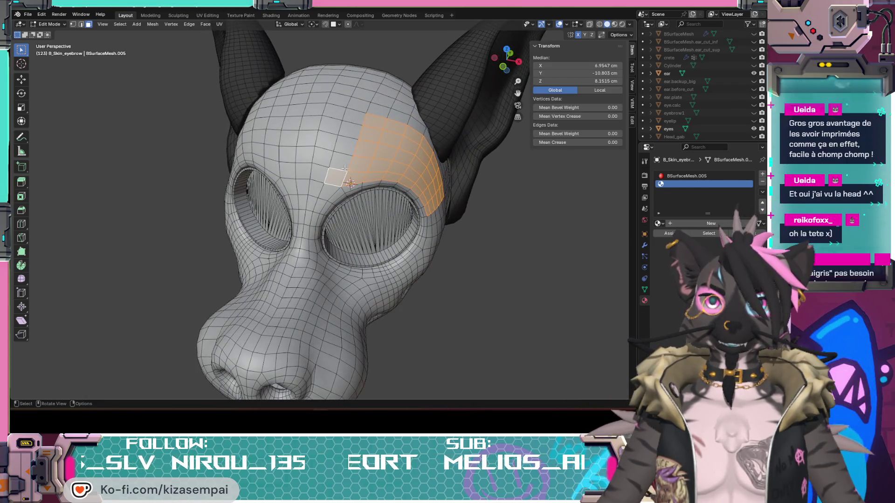
# Extend the brow face selection by shortest path back toward the ear, undoing one wrong pick
pyautogui.keyDown('ctrl'); pyautogui.click(338, 184); pyautogui.keyUp('ctrl')
pyautogui.moveTo(338, 184); pyautogui.dragTo(368, 220, button='middle')
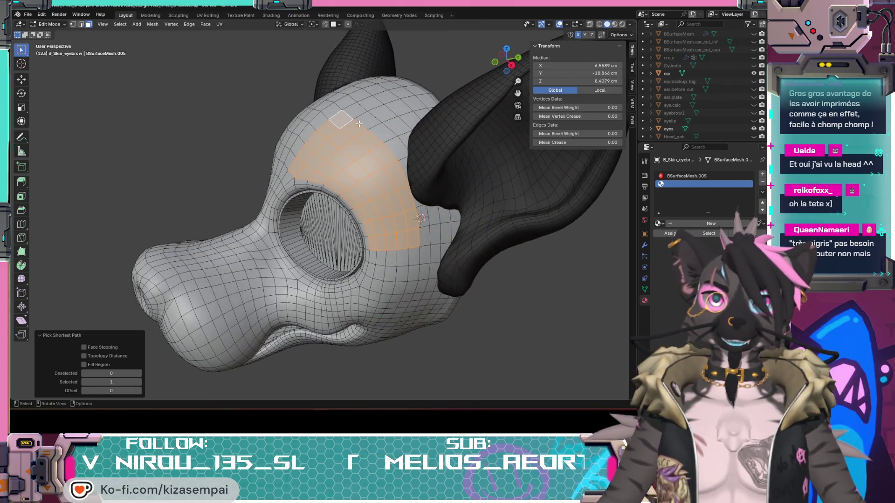
pyautogui.hotkey('ctrl', 'z')
pyautogui.keyDown('ctrl'); pyautogui.click(429, 242); pyautogui.keyUp('ctrl')
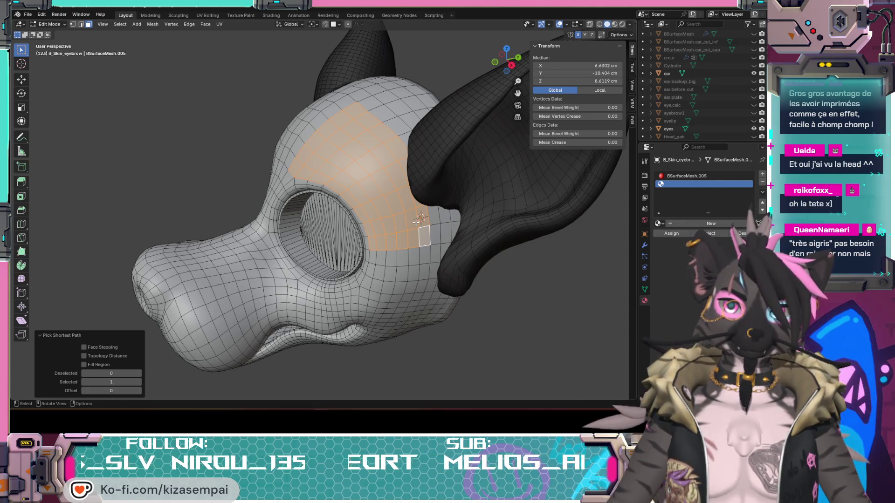
pyautogui.moveTo(416, 222)
pyautogui.mouseDown(button='middle')
pyautogui.moveTo(369, 204)
pyautogui.moveTo(354, 168)
pyautogui.mouseUp(button='middle')
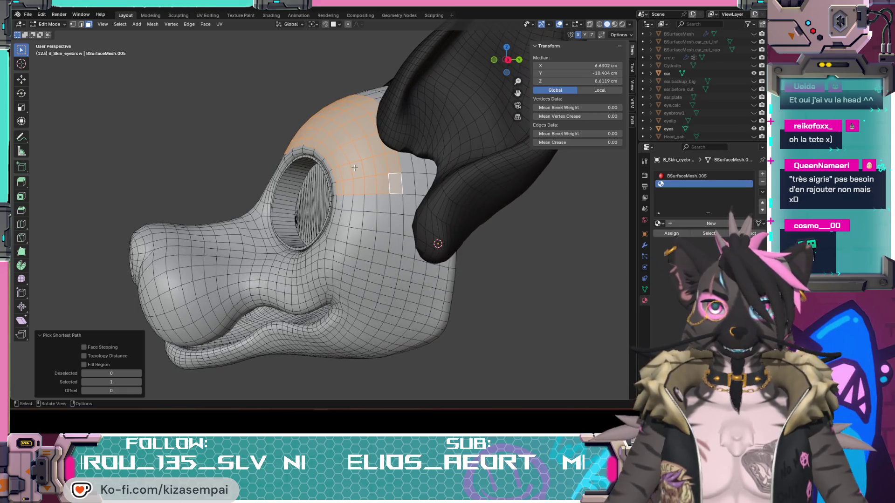
pyautogui.moveTo(402, 210)
pyautogui.mouseDown(button='middle')
pyautogui.moveTo(403, 201)
pyautogui.moveTo(388, 214)
pyautogui.moveTo(387, 242)
pyautogui.moveTo(420, 223)
pyautogui.mouseUp(button='middle')
pyautogui.keyDown('ctrl'); pyautogui.click(403, 200); pyautogui.keyUp('ctrl')
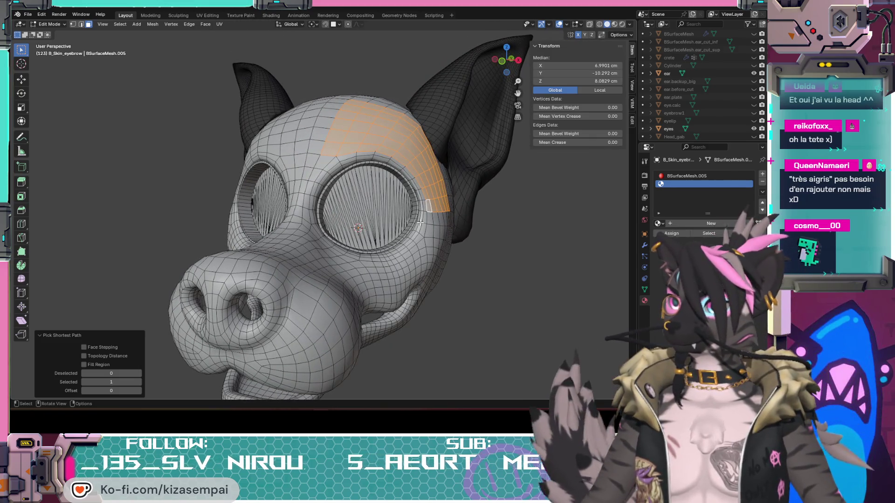
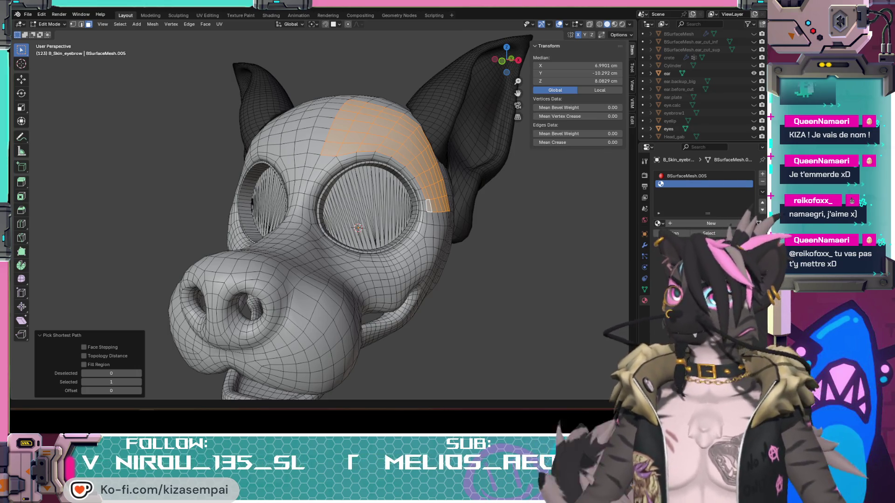
# Select a path of faces across the brow above the eye, out to the inner corner
pyautogui.moveTo(417, 223); pyautogui.dragTo(375, 235, button='middle')
pyautogui.scroll(3, 430, 227)
pyautogui.scroll(-2, 429, 227)
pyautogui.moveTo(429, 228)
pyautogui.mouseDown(button='middle')
pyautogui.moveTo(482, 142)
pyautogui.moveTo(309, 134)
pyautogui.mouseUp(button='middle')
pyautogui.keyDown('shift'); pyautogui.click(309, 134); pyautogui.keyUp('shift')
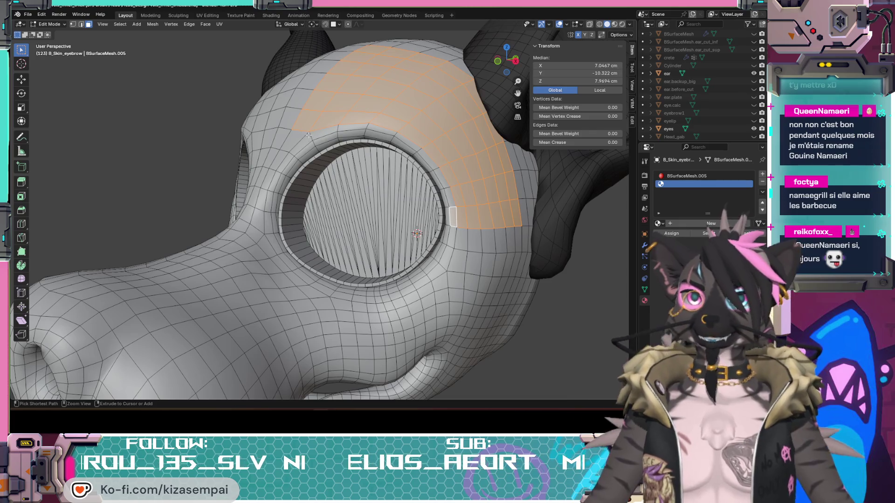
pyautogui.keyDown('ctrl'); pyautogui.click(305, 141); pyautogui.keyUp('ctrl')
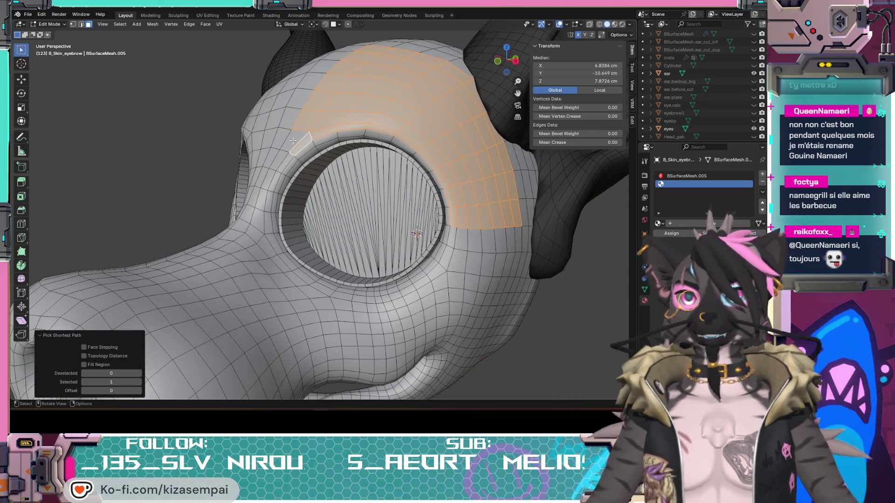
pyautogui.hotkey('ctrl', 's')
pyautogui.keyDown('shift'); pyautogui.click(292, 140); pyautogui.keyUp('shift')
pyautogui.moveTo(293, 141)
pyautogui.mouseDown(button='middle')
pyautogui.moveTo(468, 238)
pyautogui.moveTo(508, 239)
pyautogui.moveTo(364, 234)
pyautogui.moveTo(408, 228)
pyautogui.mouseUp(button='middle')
pyautogui.scroll(-2, 450, 238)
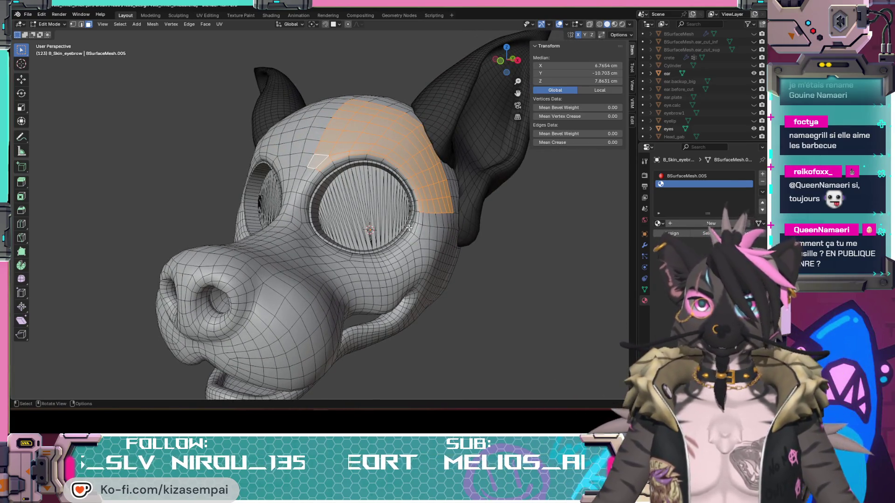
# Duplicate the selected brow faces in place with zero offset and inspect the copy
pyautogui.press('g')
pyautogui.rightClick(408, 228)
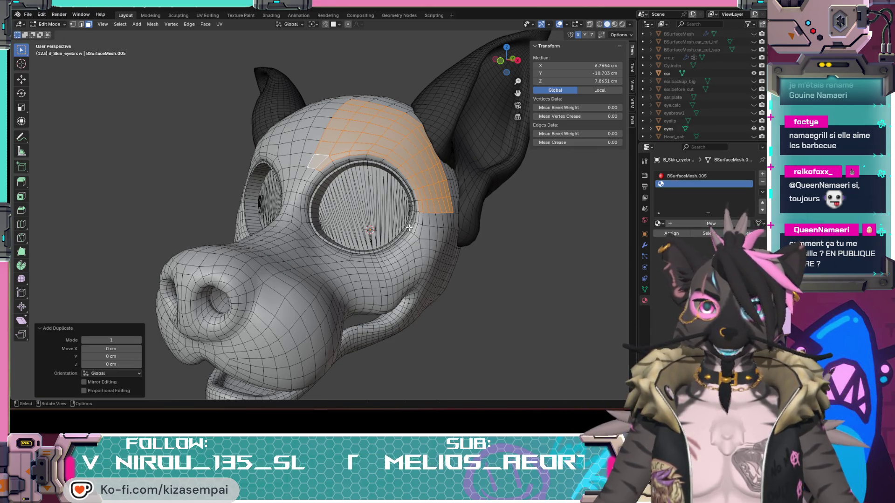
pyautogui.moveTo(409, 228)
pyautogui.mouseDown(button='middle')
pyautogui.moveTo(365, 250)
pyautogui.moveTo(353, 269)
pyautogui.mouseUp(button='middle')
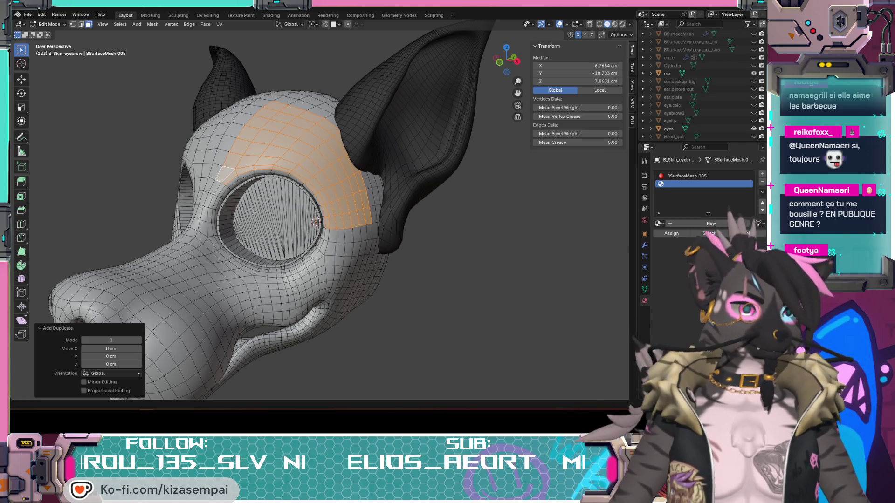
pyautogui.moveTo(383, 282)
pyautogui.mouseDown(button='middle')
pyautogui.moveTo(491, 271)
pyautogui.moveTo(413, 254)
pyautogui.moveTo(410, 236)
pyautogui.moveTo(366, 284)
pyautogui.mouseUp(button='middle')
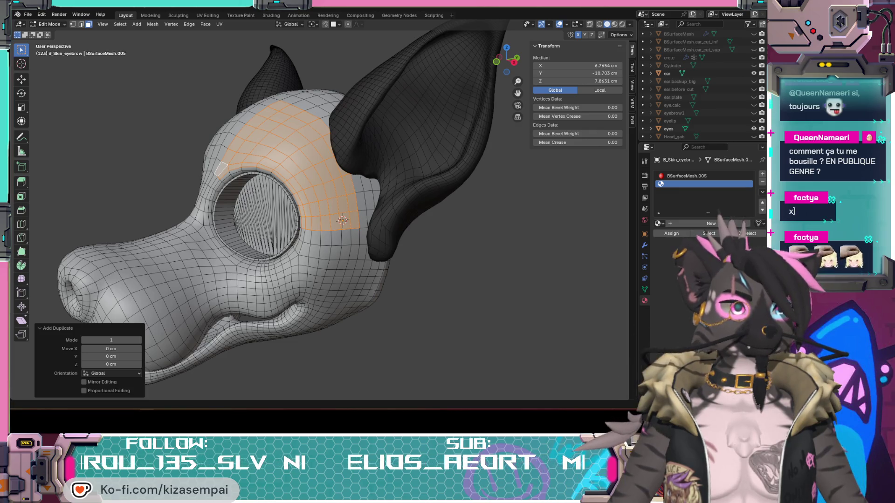
pyautogui.moveTo(445, 307)
pyautogui.mouseDown(button='middle')
pyautogui.moveTo(512, 300)
pyautogui.moveTo(395, 256)
pyautogui.mouseUp(button='middle')
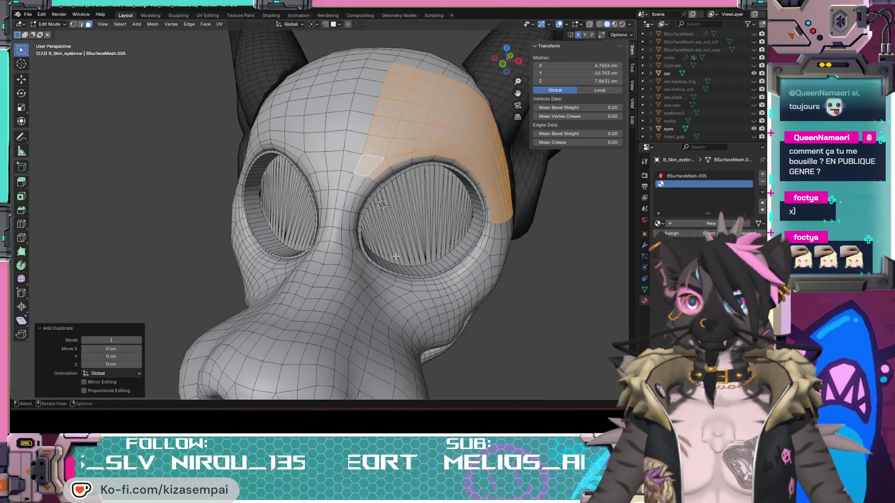
pyautogui.moveTo(473, 249)
pyautogui.mouseDown(button='middle')
pyautogui.moveTo(407, 235)
pyautogui.moveTo(448, 237)
pyautogui.moveTo(387, 269)
pyautogui.mouseUp(button='middle')
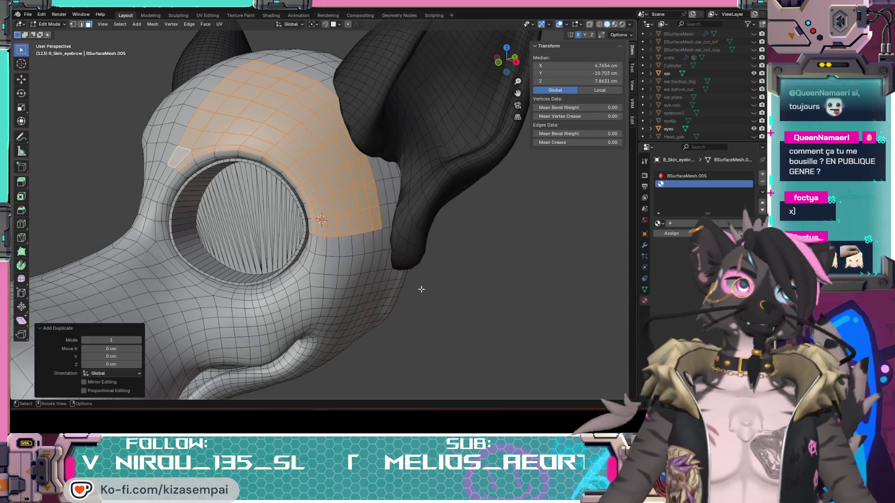
pyautogui.moveTo(421, 289); pyautogui.dragTo(335, 293, button='middle')
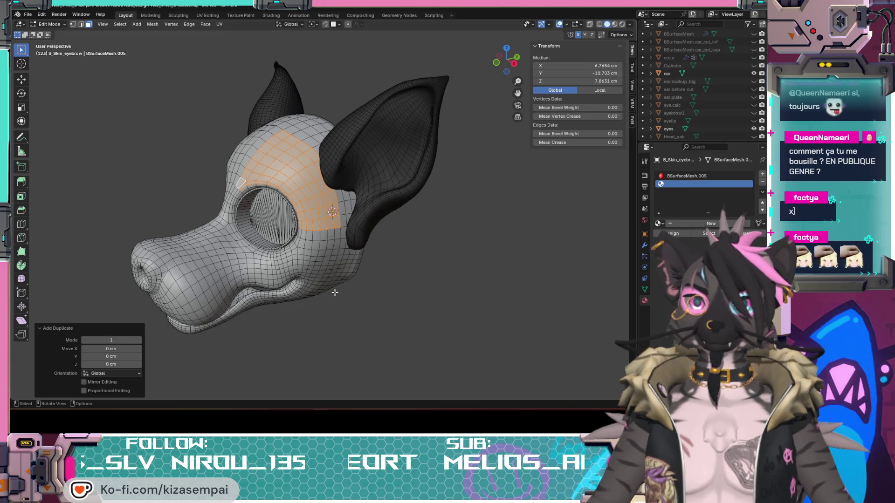
# Separate the selected faces into their own object, then undo the separation
pyautogui.press('p')
pyautogui.click(317, 292)
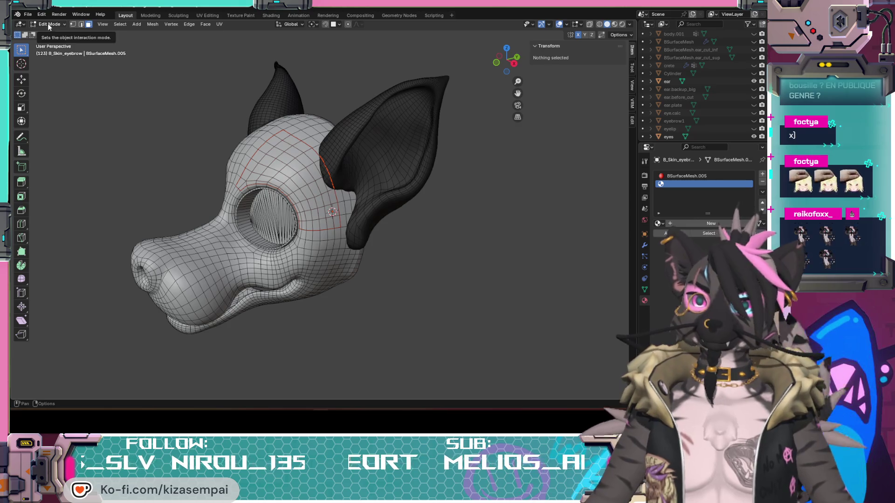
pyautogui.hotkey('ctrl', 'z')
# Deselect, then select the seam-bounded head region and hide it, leaving the brow strip
pyautogui.click(393, 262)
pyautogui.moveTo(393, 261); pyautogui.dragTo(415, 266, button='middle')
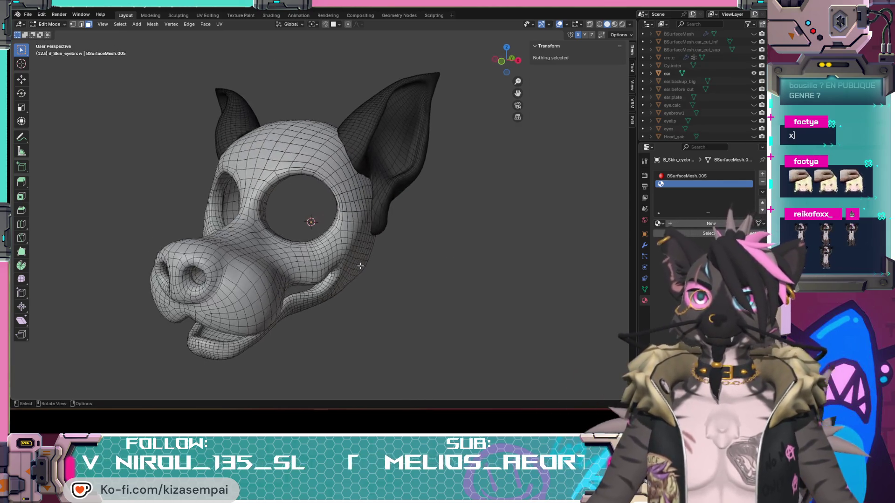
pyautogui.scroll(4, 381, 275)
pyautogui.press('l')
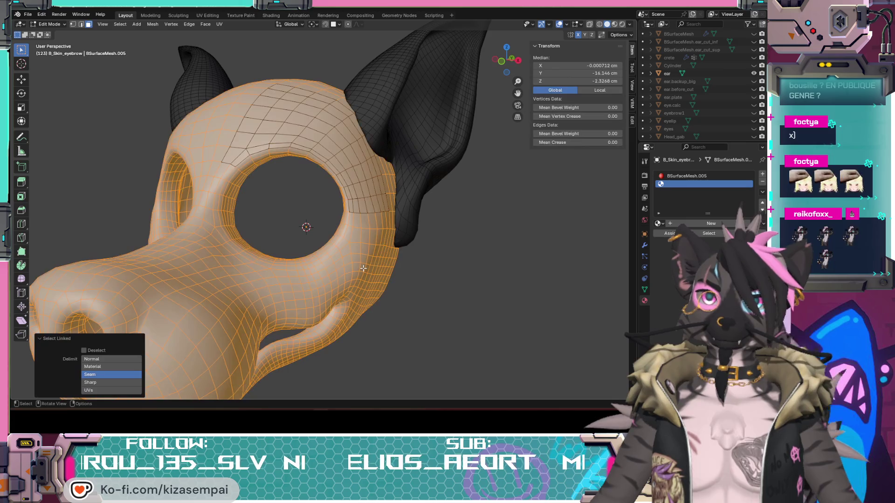
pyautogui.press('h')
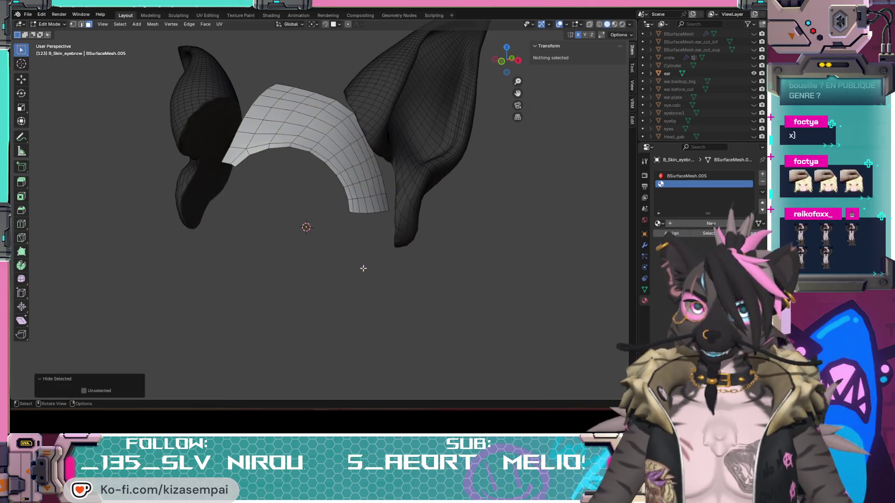
# Inspect the brow strip near the ear and make the B_Skin_1cm mesh visible again
pyautogui.moveTo(360, 268); pyautogui.dragTo(288, 270, button='middle')
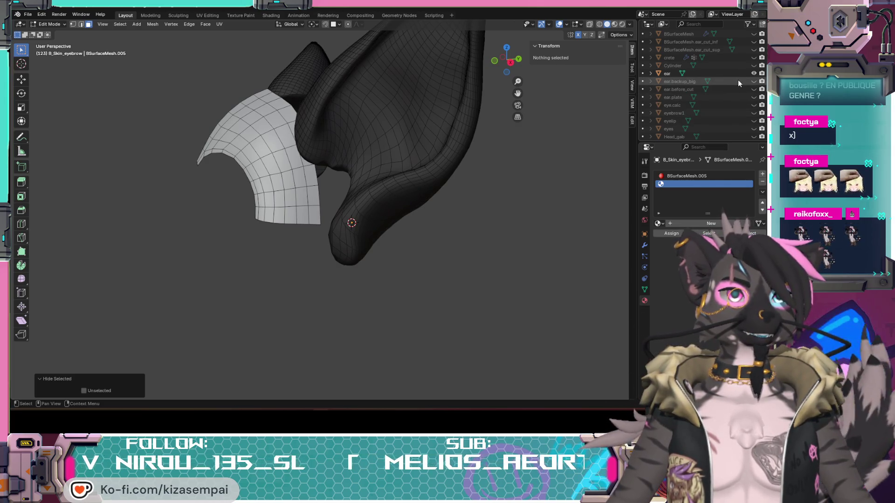
pyautogui.scroll(3, 745, 83)
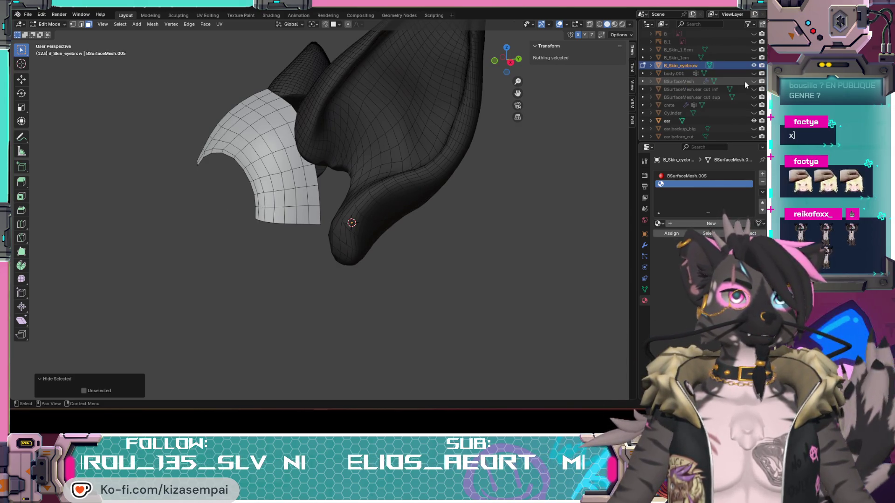
pyautogui.click(753, 57)
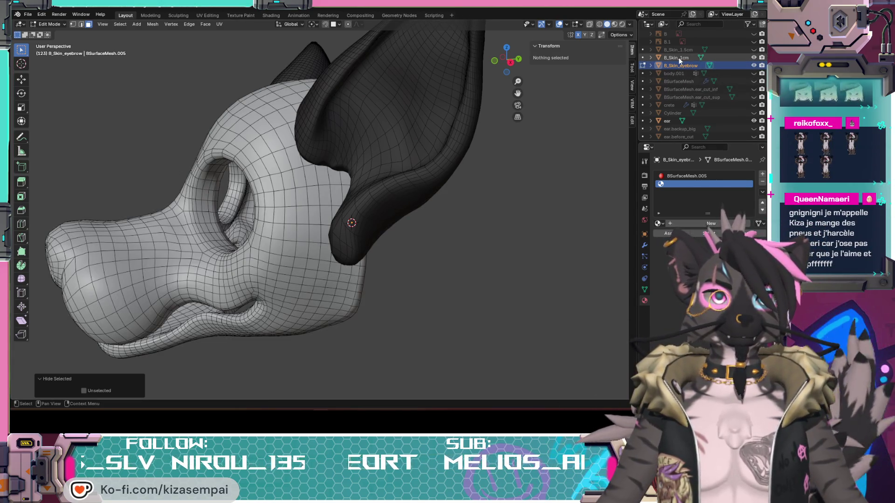
# Select the seam-bounded brow patch over the eye socket and view it up close
pyautogui.moveTo(280, 186); pyautogui.dragTo(329, 183, button='middle')
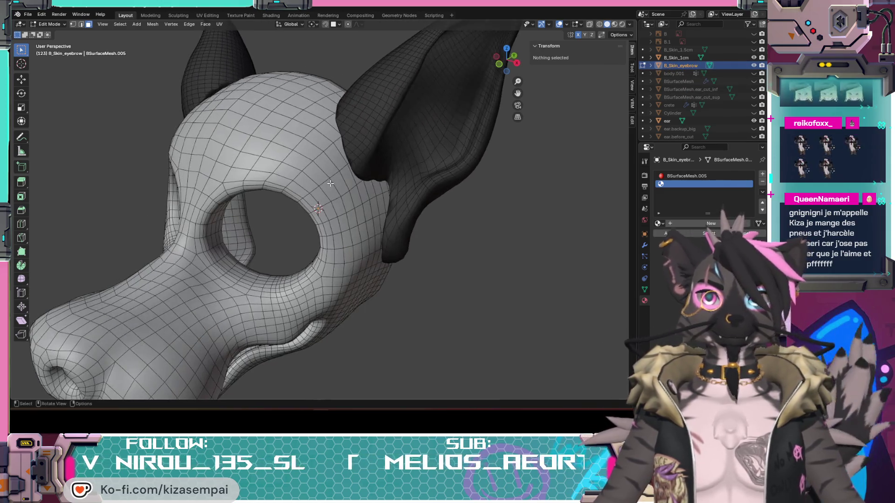
pyautogui.press('l')
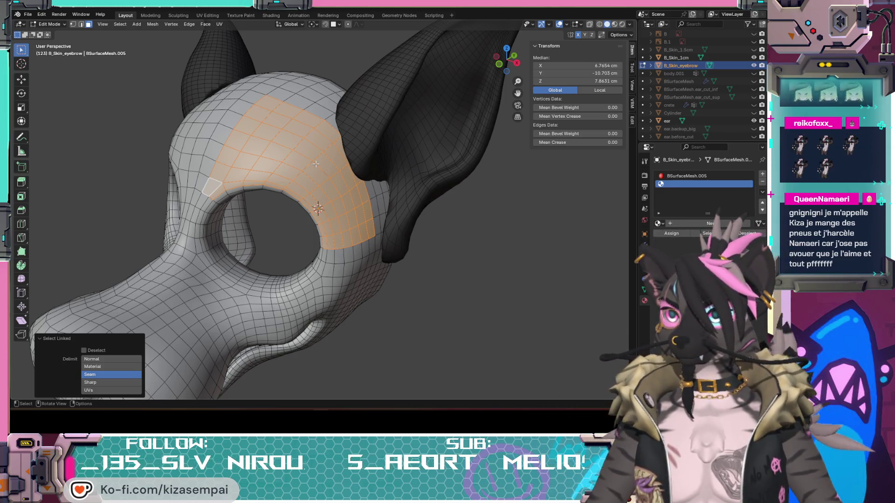
pyautogui.scroll(3, 316, 164)
pyautogui.moveTo(321, 168)
pyautogui.mouseDown(button='middle')
pyautogui.moveTo(347, 174)
pyautogui.moveTo(317, 183)
pyautogui.moveTo(354, 175)
pyautogui.moveTo(317, 148)
pyautogui.moveTo(339, 154)
pyautogui.mouseUp(button='middle')
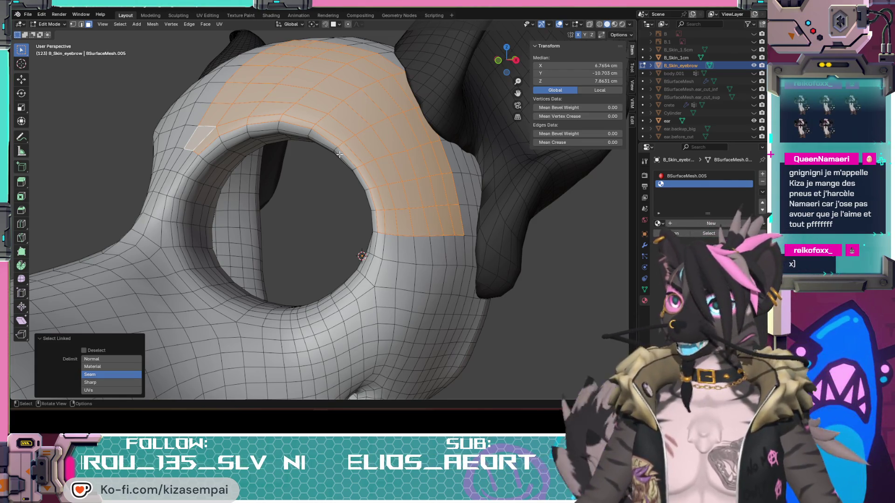
pyautogui.moveTo(259, 103)
pyautogui.mouseDown(button='middle')
pyautogui.moveTo(293, 186)
pyautogui.moveTo(336, 192)
pyautogui.moveTo(298, 224)
pyautogui.mouseUp(button='middle')
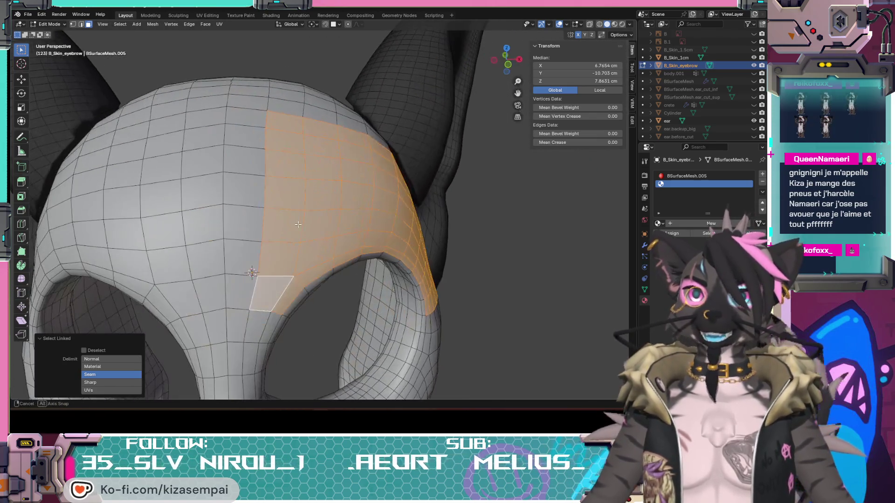
# Hide B_Skin_1cm and hide the strip's border faces: both side columns, bottom and top rows
pyautogui.click(278, 124)
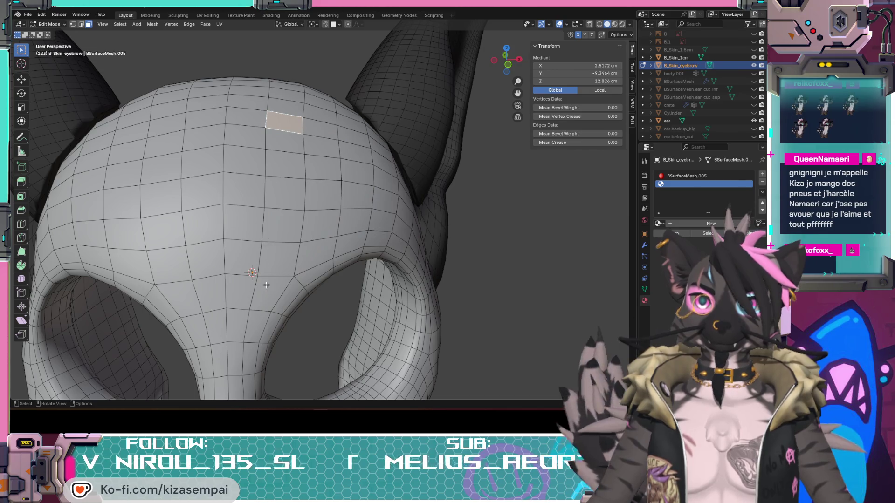
pyautogui.click(753, 58)
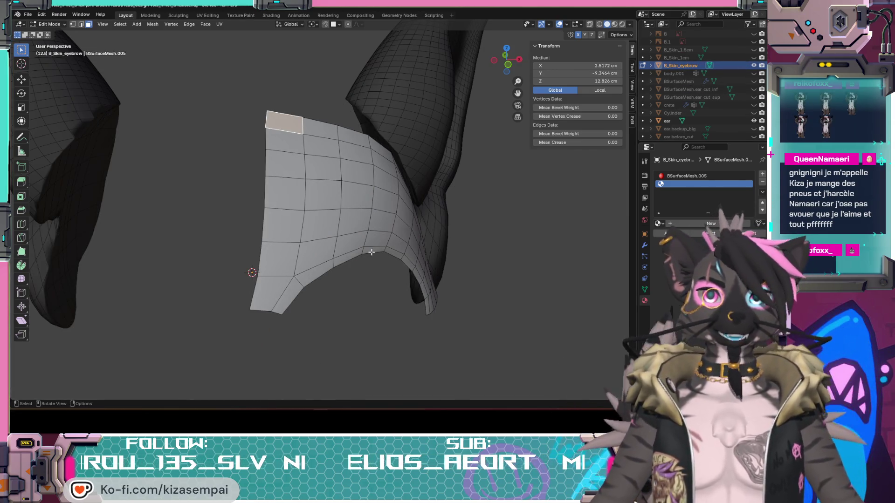
pyautogui.keyDown('ctrl'); pyautogui.click(272, 289); pyautogui.keyUp('ctrl')
pyautogui.moveTo(272, 290); pyautogui.dragTo(298, 280, button='middle')
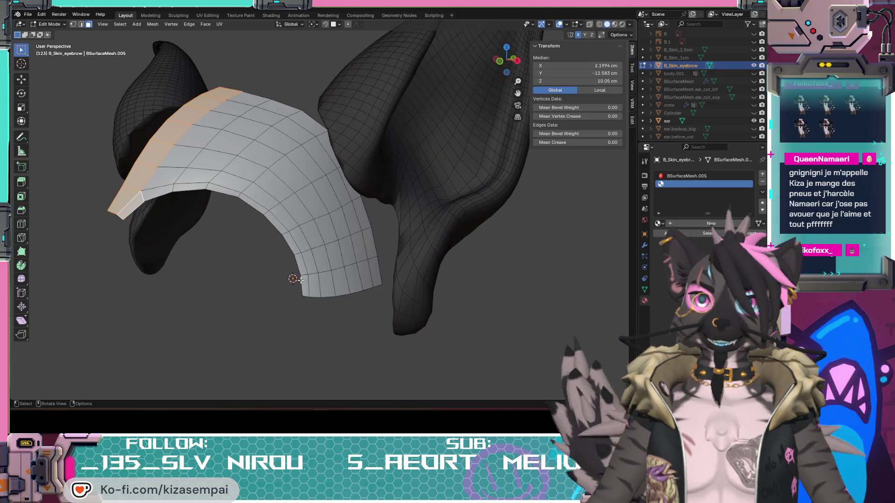
pyautogui.keyDown('ctrl'); pyautogui.click(306, 286); pyautogui.keyUp('ctrl')
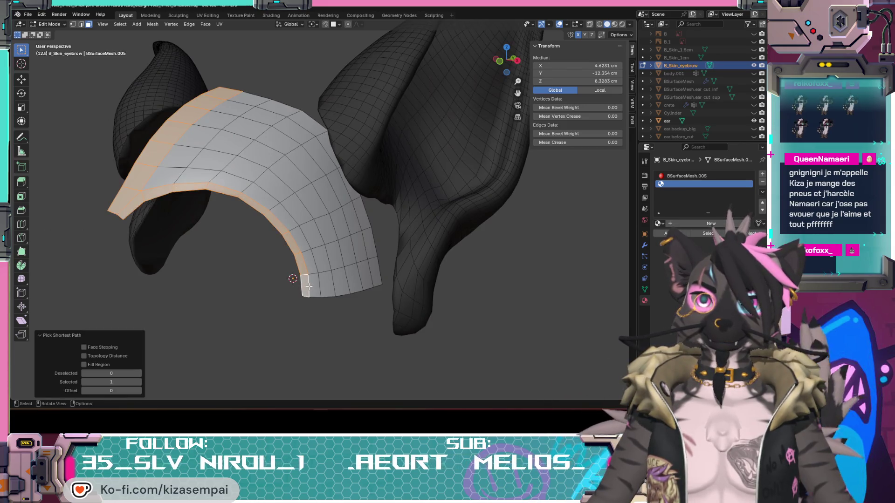
pyautogui.keyDown('ctrl'); pyautogui.click(373, 276); pyautogui.keyUp('ctrl')
pyautogui.moveTo(372, 277)
pyautogui.mouseDown(button='middle')
pyautogui.moveTo(299, 281)
pyautogui.moveTo(305, 268)
pyautogui.moveTo(327, 265)
pyautogui.mouseUp(button='middle')
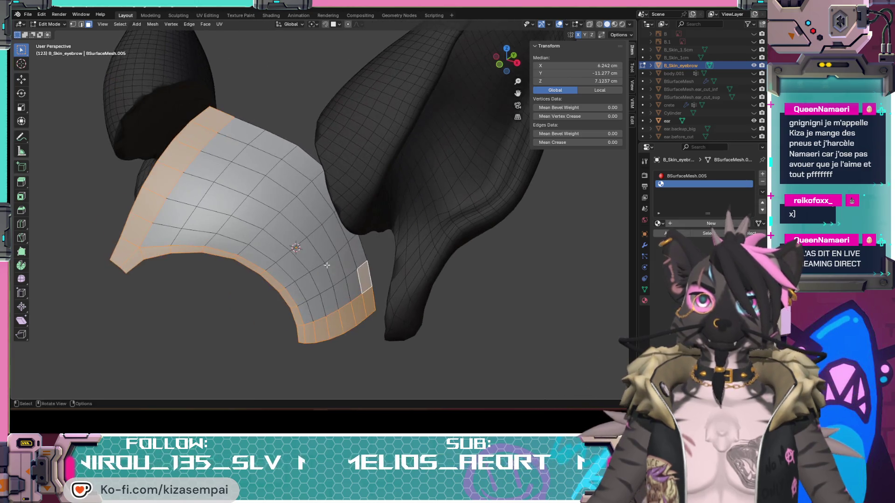
pyautogui.keyDown('ctrl'); pyautogui.click(239, 132); pyautogui.keyUp('ctrl')
pyautogui.press('h')
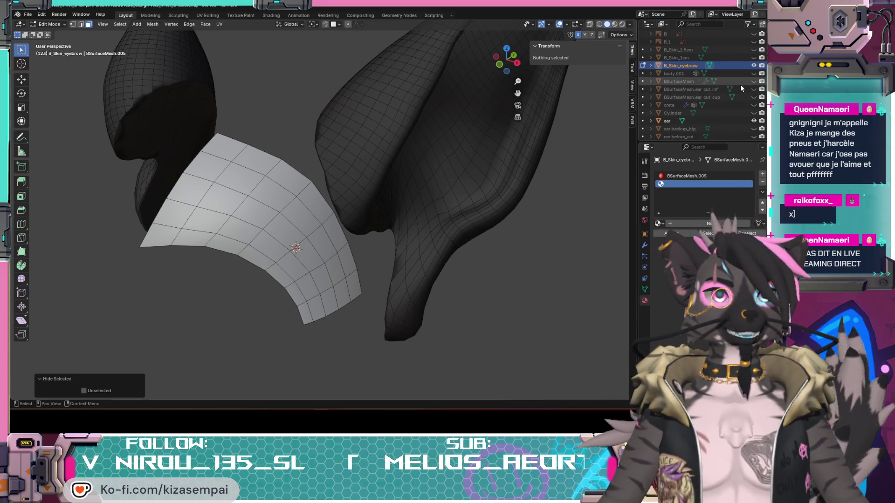
# Show B_Skin_1cm again and put the eyebrow in Sculpt Mode with the Draw brush
pyautogui.click(753, 58)
pyautogui.moveTo(154, 214); pyautogui.dragTo(86, 193, button='middle')
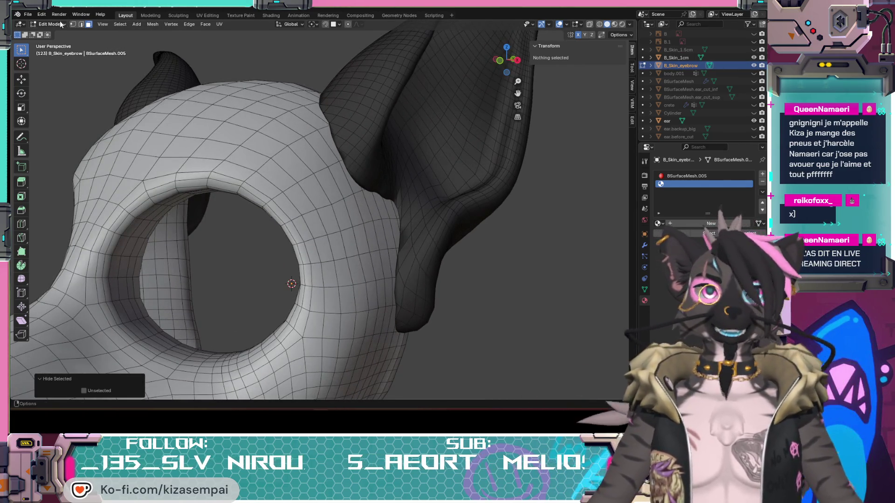
pyautogui.click(49, 24)
pyautogui.click(52, 54)
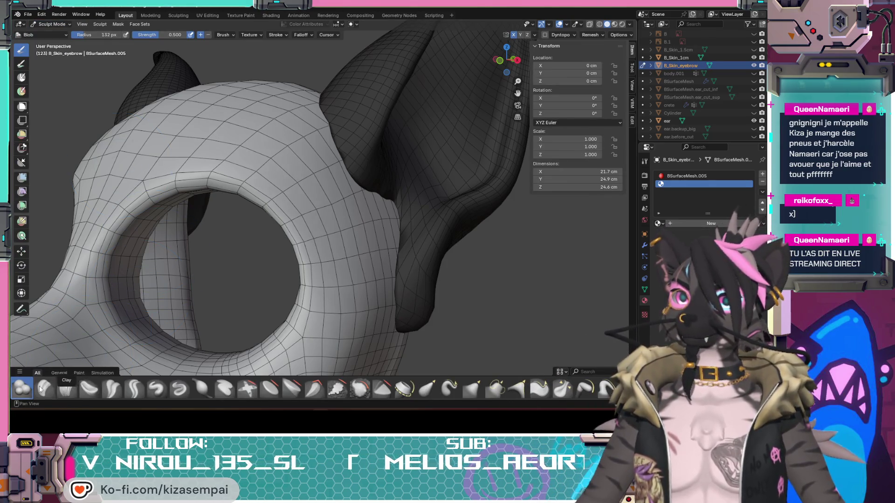
pyautogui.click(156, 388)
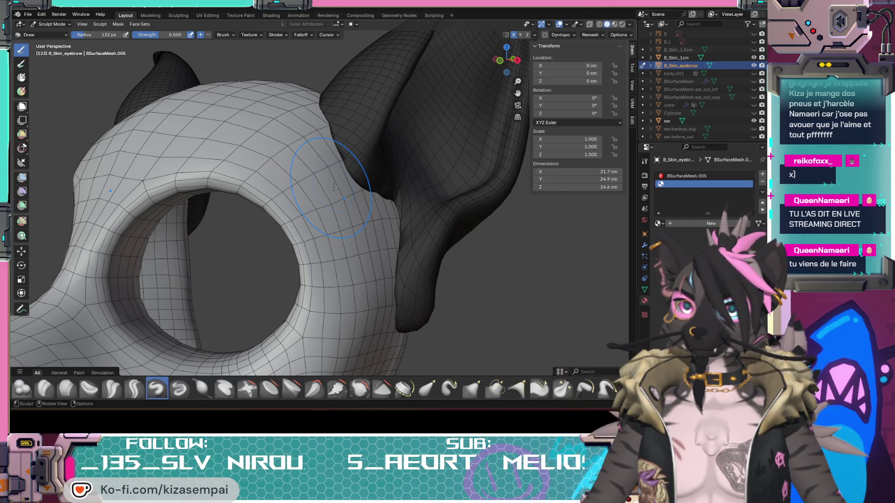
# Sculpt a raised stroke over the brow above the eye hole
pyautogui.moveTo(328, 208); pyautogui.dragTo(304, 159, button='middle')
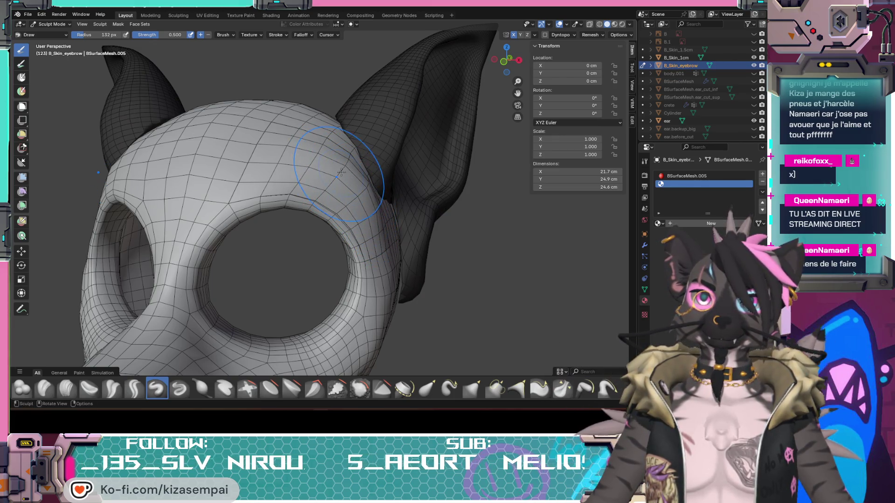
pyautogui.moveTo(301, 153); pyautogui.dragTo(292, 149, button='middle')
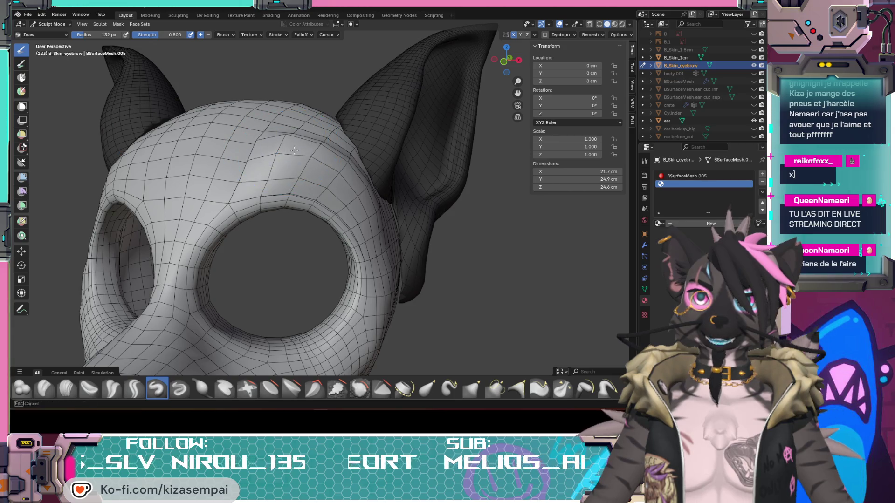
pyautogui.moveTo(362, 184)
pyautogui.mouseDown(button='middle')
pyautogui.moveTo(401, 250)
pyautogui.moveTo(360, 271)
pyautogui.moveTo(364, 214)
pyautogui.moveTo(346, 179)
pyautogui.mouseUp(button='middle')
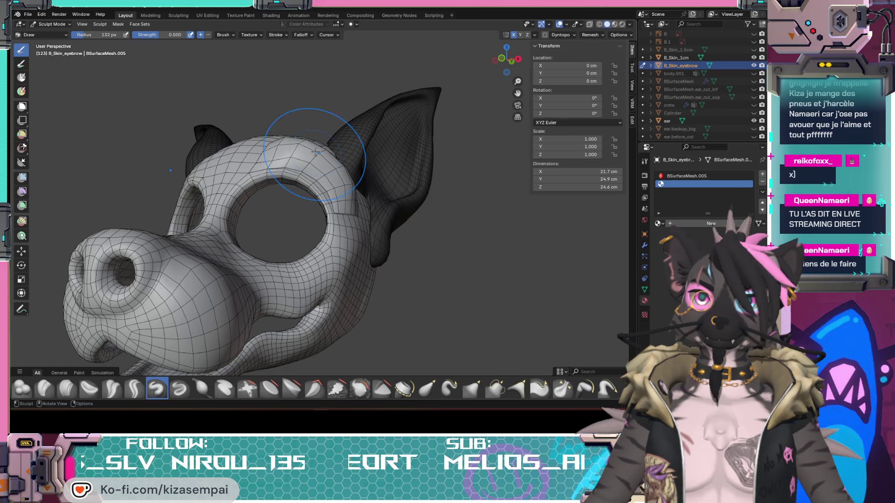
pyautogui.moveTo(324, 175)
pyautogui.mouseDown(button='middle')
pyautogui.moveTo(275, 161)
pyautogui.moveTo(270, 143)
pyautogui.moveTo(319, 227)
pyautogui.moveTo(288, 163)
pyautogui.mouseUp(button='middle')
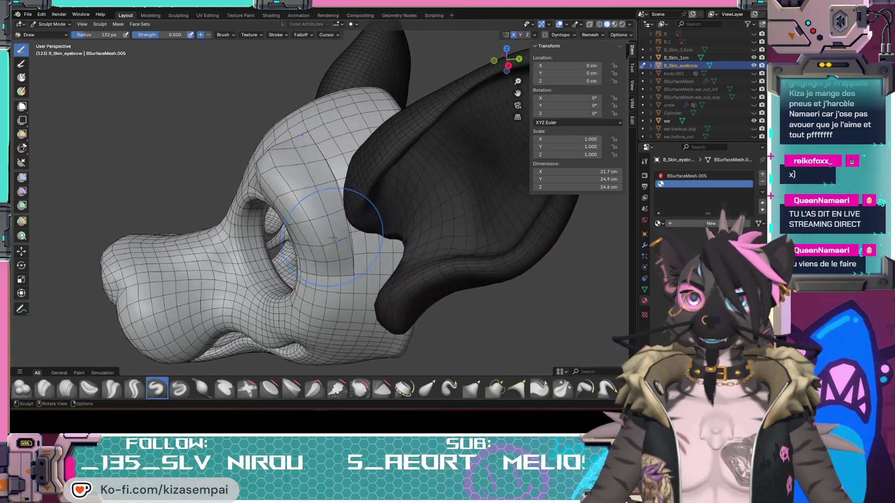
pyautogui.moveTo(292, 152); pyautogui.dragTo(311, 177)
pyautogui.moveTo(321, 203)
pyautogui.mouseDown(button='middle')
pyautogui.moveTo(436, 228)
pyautogui.moveTo(389, 204)
pyautogui.moveTo(494, 242)
pyautogui.moveTo(351, 221)
pyautogui.moveTo(311, 254)
pyautogui.moveTo(400, 201)
pyautogui.moveTo(246, 177)
pyautogui.mouseUp(button='middle')
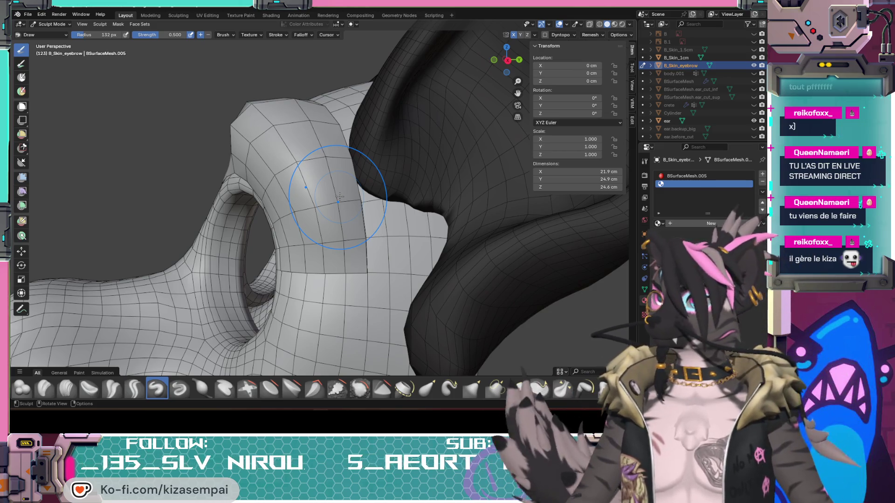
# Inspect the sculpted brow around the head and show B_Skin_eyebrow's Modifier properties
pyautogui.moveTo(340, 197); pyautogui.dragTo(255, 182, button='middle')
pyautogui.moveTo(317, 267)
pyautogui.mouseDown(button='middle')
pyautogui.moveTo(451, 279)
pyautogui.moveTo(517, 270)
pyautogui.moveTo(297, 129)
pyautogui.mouseUp(button='middle')
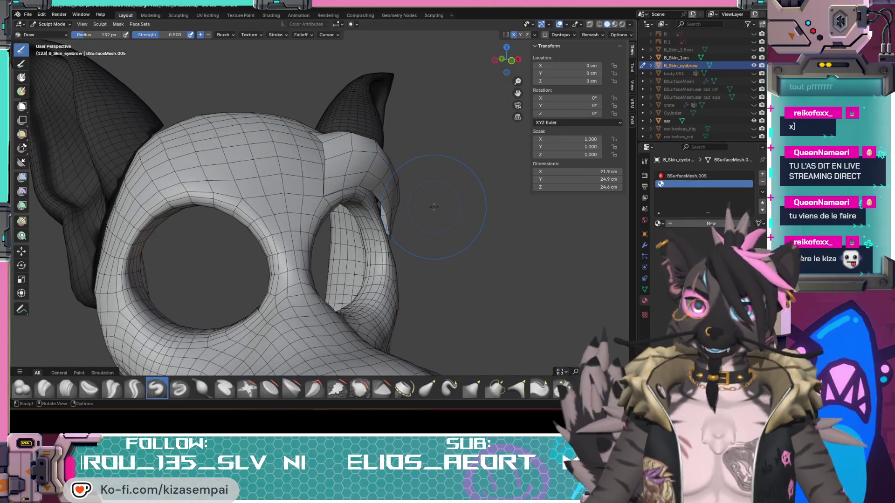
pyautogui.moveTo(433, 206)
pyautogui.mouseDown(button='middle')
pyautogui.moveTo(297, 270)
pyautogui.moveTo(469, 252)
pyautogui.moveTo(418, 237)
pyautogui.moveTo(362, 272)
pyautogui.mouseUp(button='middle')
pyautogui.moveTo(329, 234)
pyautogui.mouseDown(button='middle')
pyautogui.moveTo(471, 269)
pyautogui.moveTo(284, 248)
pyautogui.moveTo(355, 240)
pyautogui.mouseUp(button='middle')
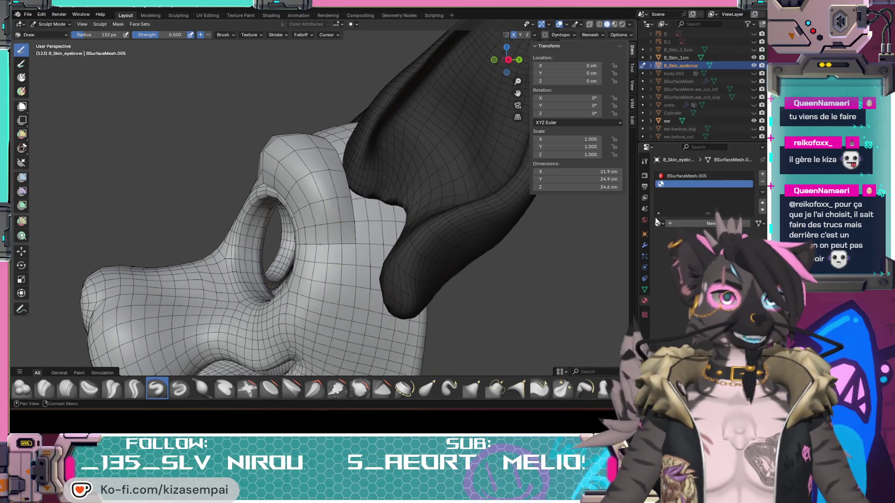
pyautogui.click(645, 247)
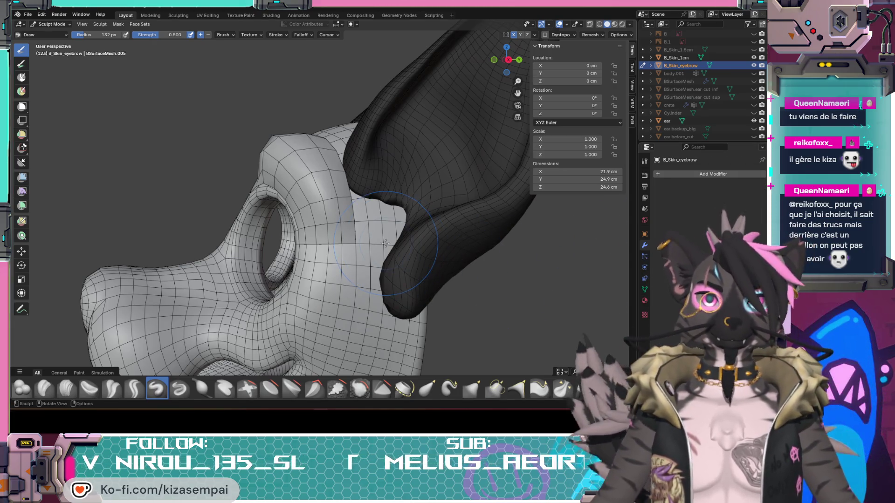
pyautogui.click(62, 25)
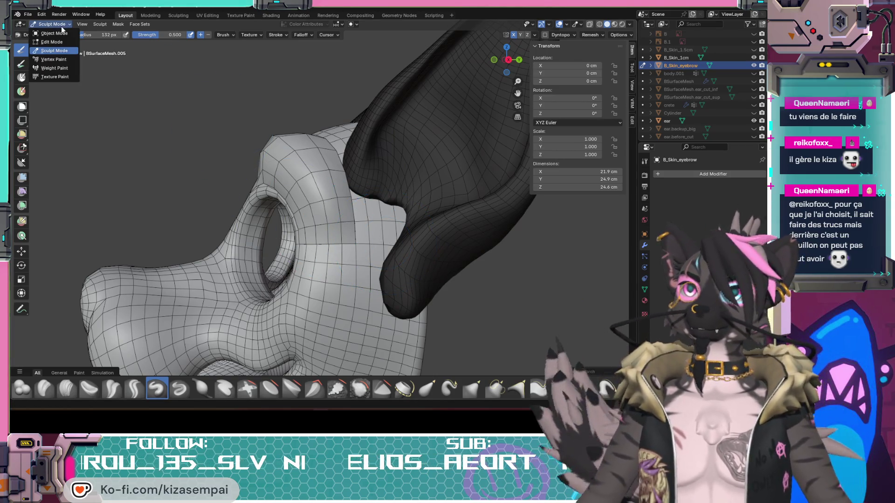
# Return B_Skin_eyebrow to Object Mode and view the brow patch from new angles
pyautogui.click(56, 35)
pyautogui.moveTo(273, 132)
pyautogui.mouseDown(button='middle')
pyautogui.moveTo(334, 162)
pyautogui.moveTo(371, 162)
pyautogui.mouseUp(button='middle')
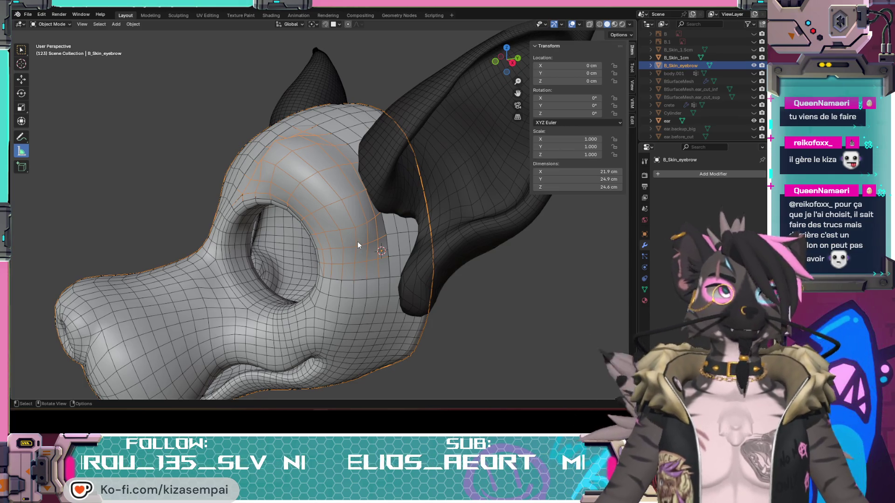
pyautogui.moveTo(342, 249)
pyautogui.mouseDown(button='middle')
pyautogui.moveTo(411, 256)
pyautogui.moveTo(299, 184)
pyautogui.moveTo(300, 219)
pyautogui.mouseUp(button='middle')
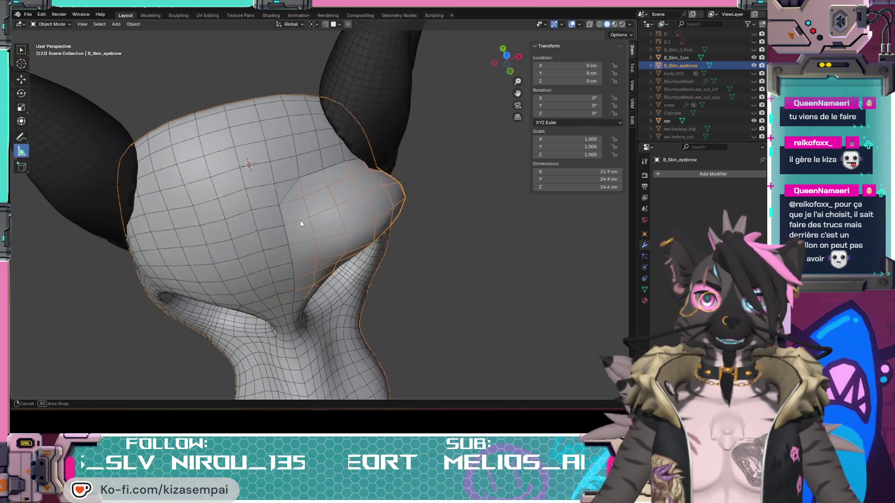
pyautogui.scroll(5, 300, 220)
pyautogui.moveTo(227, 185)
pyautogui.mouseDown(button='middle')
pyautogui.moveTo(262, 198)
pyautogui.moveTo(278, 178)
pyautogui.moveTo(262, 196)
pyautogui.moveTo(180, 145)
pyautogui.moveTo(209, 103)
pyautogui.moveTo(185, 161)
pyautogui.moveTo(210, 159)
pyautogui.mouseUp(button='middle')
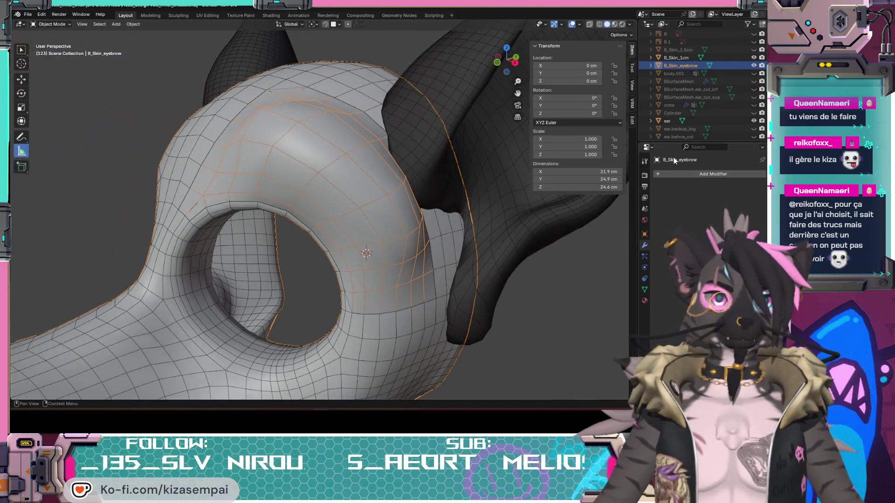
# Add a Catmull-Clark Subdivision Surface modifier to B_Skin_eyebrow (viewport 3, render 2)
pyautogui.click(686, 174)
pyautogui.moveTo(658, 203)
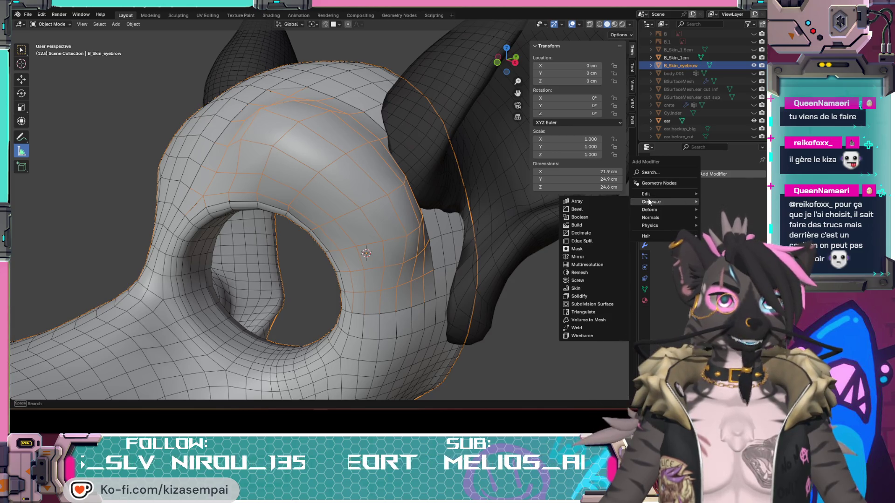
pyautogui.click(579, 304)
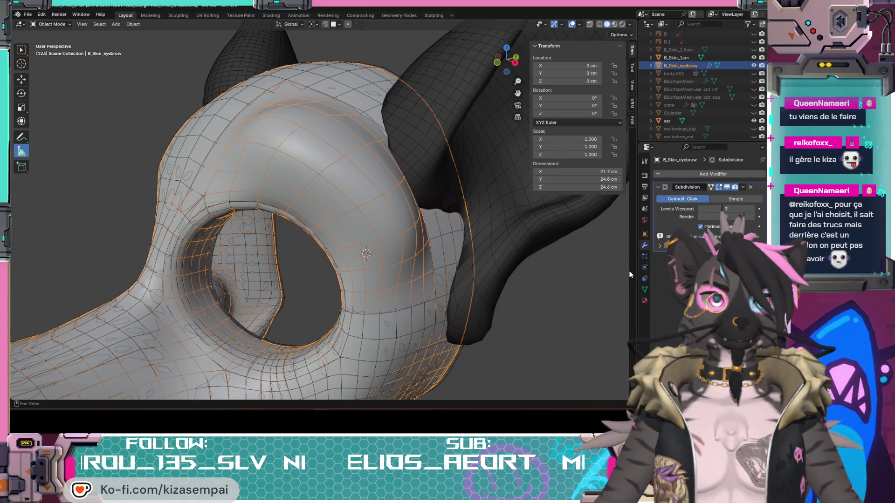
pyautogui.scroll(-4, 516, 273)
pyautogui.moveTo(511, 270)
pyautogui.mouseDown(button='middle')
pyautogui.moveTo(439, 307)
pyautogui.moveTo(452, 264)
pyautogui.moveTo(432, 250)
pyautogui.mouseUp(button='middle')
pyautogui.scroll(-10, 686, 104)
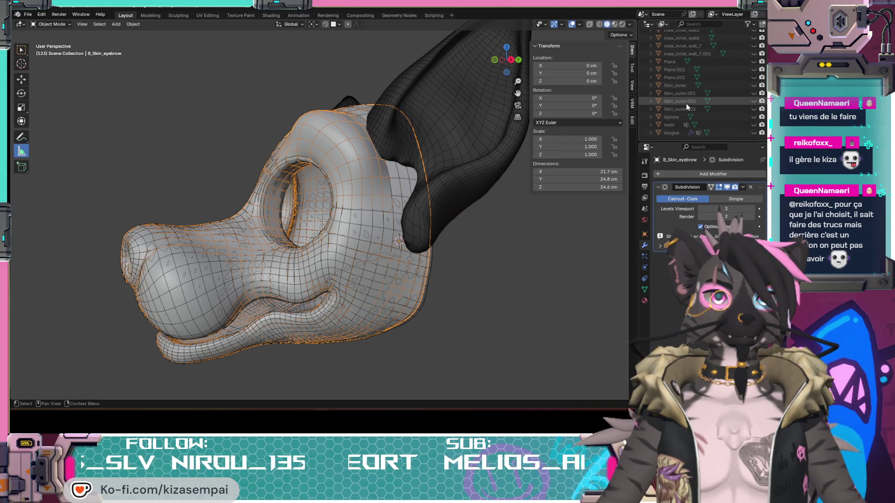
pyautogui.scroll(10, 686, 104)
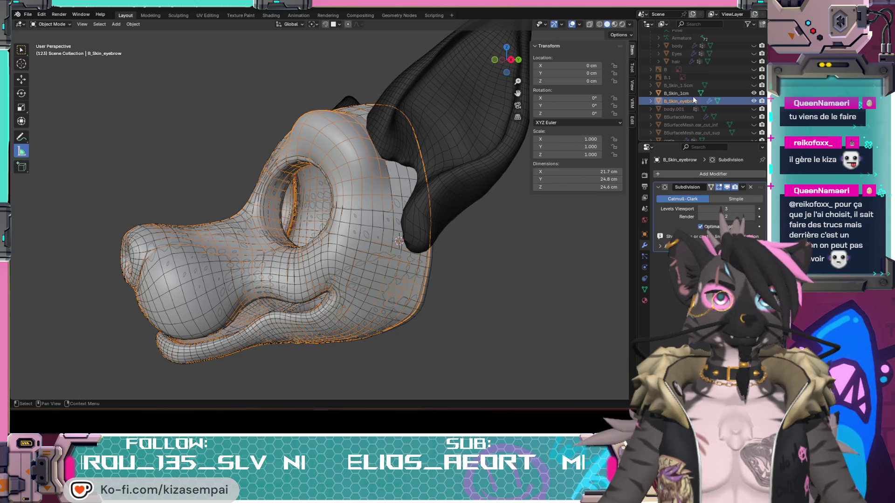
# Hide the B_Skin_1cm mesh and inspect the smoothed eyebrow around the ear and snout
pyautogui.click(753, 93)
pyautogui.moveTo(381, 154); pyautogui.dragTo(446, 175, button='middle')
pyautogui.scroll(5, 445, 176)
pyautogui.moveTo(354, 233)
pyautogui.mouseDown(button='middle')
pyautogui.moveTo(337, 212)
pyautogui.moveTo(334, 222)
pyautogui.mouseUp(button='middle')
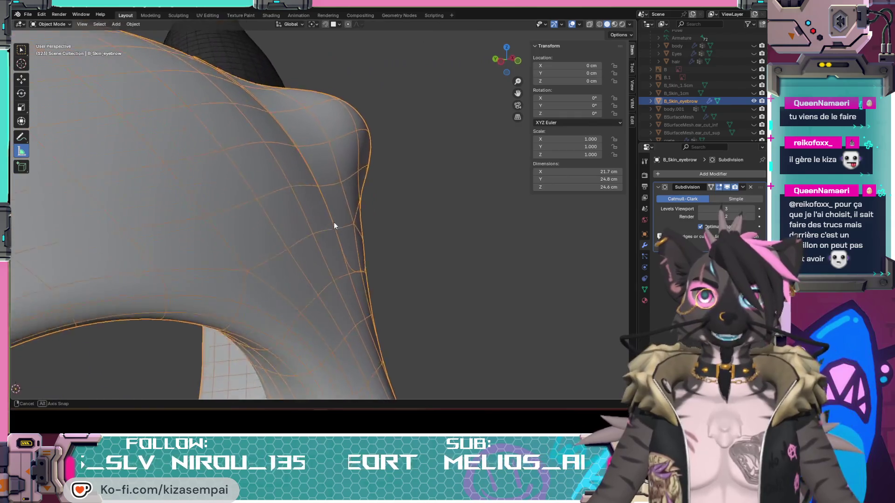
pyautogui.scroll(2, 339, 193)
pyautogui.scroll(-2, 339, 194)
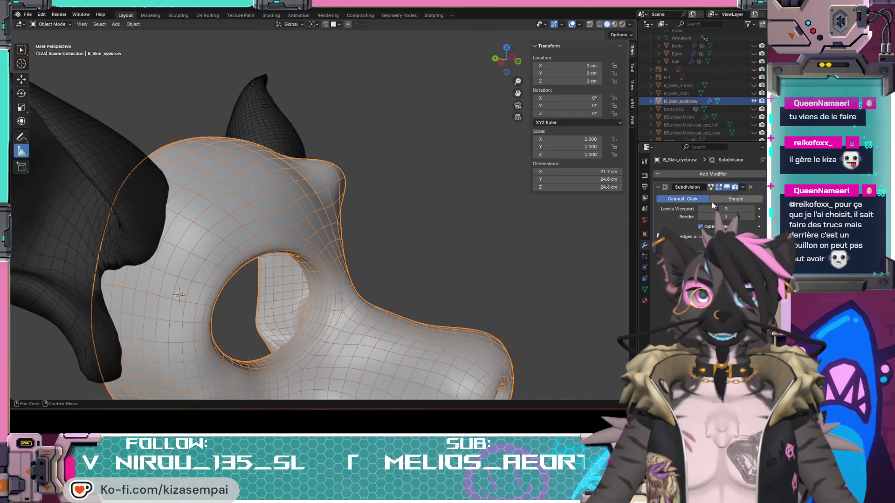
pyautogui.moveTo(400, 196)
pyautogui.mouseDown(button='middle')
pyautogui.moveTo(407, 211)
pyautogui.moveTo(292, 205)
pyautogui.moveTo(213, 158)
pyautogui.moveTo(242, 144)
pyautogui.moveTo(260, 167)
pyautogui.moveTo(396, 205)
pyautogui.moveTo(419, 190)
pyautogui.moveTo(357, 205)
pyautogui.moveTo(277, 204)
pyautogui.mouseUp(button='middle')
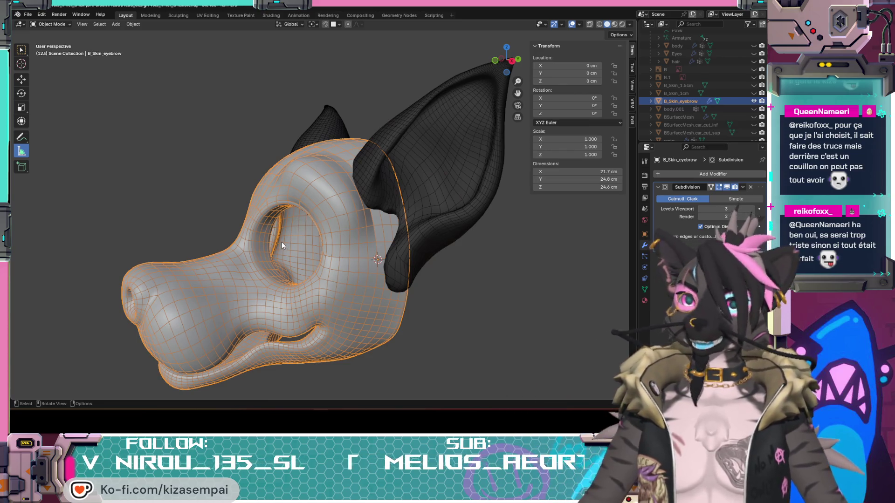
pyautogui.scroll(4, 309, 300)
pyautogui.moveTo(309, 300)
pyautogui.mouseDown(button='middle')
pyautogui.moveTo(367, 262)
pyautogui.moveTo(371, 277)
pyautogui.moveTo(423, 280)
pyautogui.moveTo(406, 296)
pyautogui.moveTo(349, 266)
pyautogui.moveTo(446, 286)
pyautogui.moveTo(373, 293)
pyautogui.moveTo(335, 237)
pyautogui.moveTo(370, 307)
pyautogui.moveTo(399, 233)
pyautogui.moveTo(346, 302)
pyautogui.moveTo(336, 253)
pyautogui.moveTo(344, 284)
pyautogui.moveTo(357, 296)
pyautogui.moveTo(354, 323)
pyautogui.moveTo(339, 311)
pyautogui.moveTo(365, 347)
pyautogui.moveTo(347, 372)
pyautogui.moveTo(379, 375)
pyautogui.moveTo(376, 388)
pyautogui.moveTo(423, 354)
pyautogui.moveTo(514, 386)
pyautogui.moveTo(500, 393)
pyautogui.moveTo(393, 381)
pyautogui.moveTo(343, 341)
pyautogui.moveTo(334, 309)
pyautogui.moveTo(350, 229)
pyautogui.moveTo(421, 326)
pyautogui.moveTo(404, 290)
pyautogui.mouseUp(button='middle')
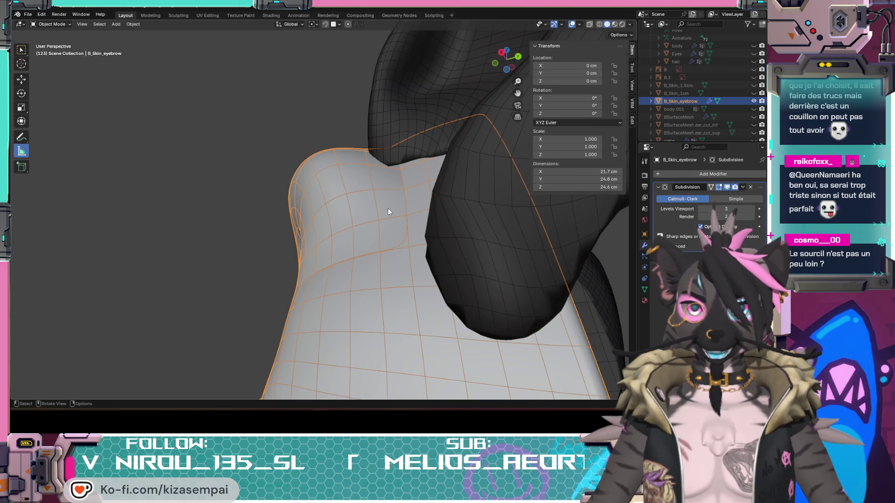
pyautogui.moveTo(388, 211)
pyautogui.mouseDown(button='middle')
pyautogui.moveTo(485, 285)
pyautogui.moveTo(517, 253)
pyautogui.moveTo(505, 220)
pyautogui.moveTo(344, 333)
pyautogui.moveTo(412, 225)
pyautogui.moveTo(368, 216)
pyautogui.moveTo(286, 230)
pyautogui.moveTo(310, 272)
pyautogui.moveTo(397, 253)
pyautogui.moveTo(410, 237)
pyautogui.moveTo(349, 226)
pyautogui.moveTo(295, 242)
pyautogui.moveTo(281, 225)
pyautogui.moveTo(256, 256)
pyautogui.moveTo(354, 237)
pyautogui.moveTo(374, 214)
pyautogui.moveTo(409, 228)
pyautogui.moveTo(320, 222)
pyautogui.mouseUp(button='middle')
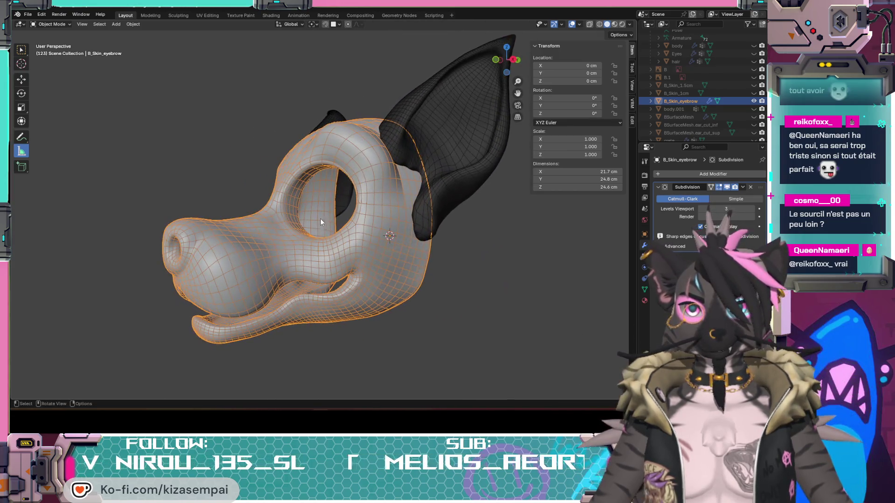
pyautogui.scroll(4, 376, 186)
pyautogui.moveTo(375, 186)
pyautogui.mouseDown(button='middle')
pyautogui.moveTo(317, 244)
pyautogui.moveTo(364, 241)
pyautogui.moveTo(289, 184)
pyautogui.mouseUp(button='middle')
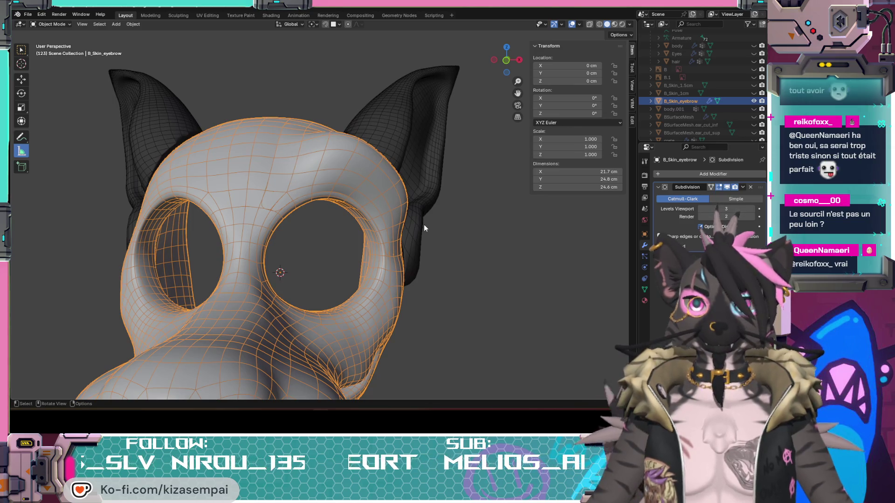
pyautogui.moveTo(424, 224)
pyautogui.mouseDown(button='middle')
pyautogui.moveTo(366, 255)
pyautogui.moveTo(376, 260)
pyautogui.mouseUp(button='middle')
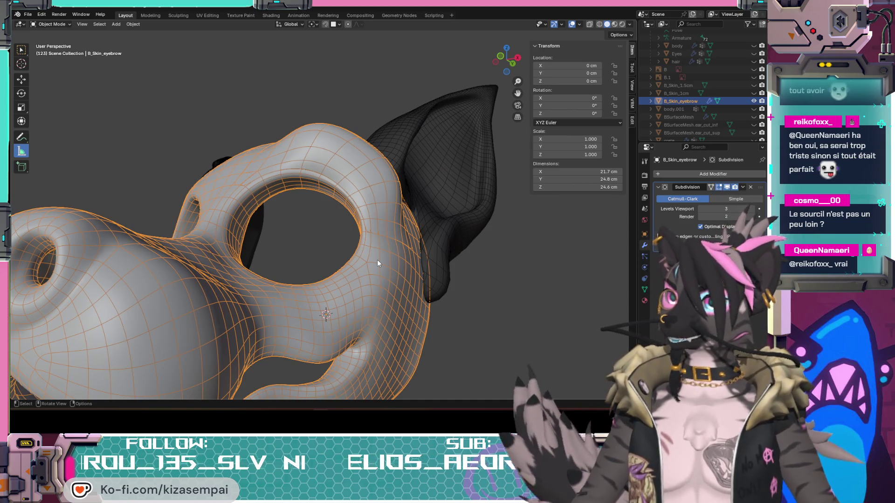
pyautogui.moveTo(329, 219)
pyautogui.mouseDown(button='middle')
pyautogui.moveTo(349, 248)
pyautogui.moveTo(356, 231)
pyautogui.moveTo(337, 209)
pyautogui.moveTo(354, 207)
pyautogui.moveTo(257, 223)
pyautogui.moveTo(359, 212)
pyautogui.mouseUp(button='middle')
pyautogui.scroll(-5, 349, 244)
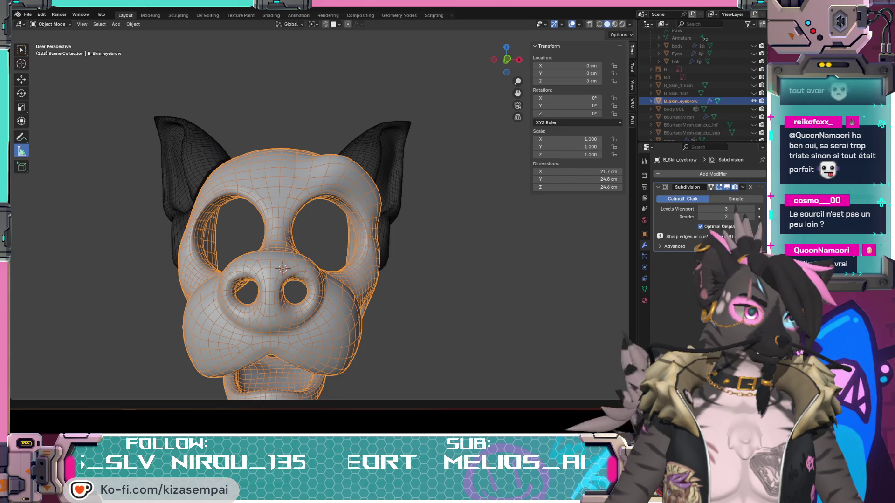
pyautogui.hotkey('alt', 'Tab')
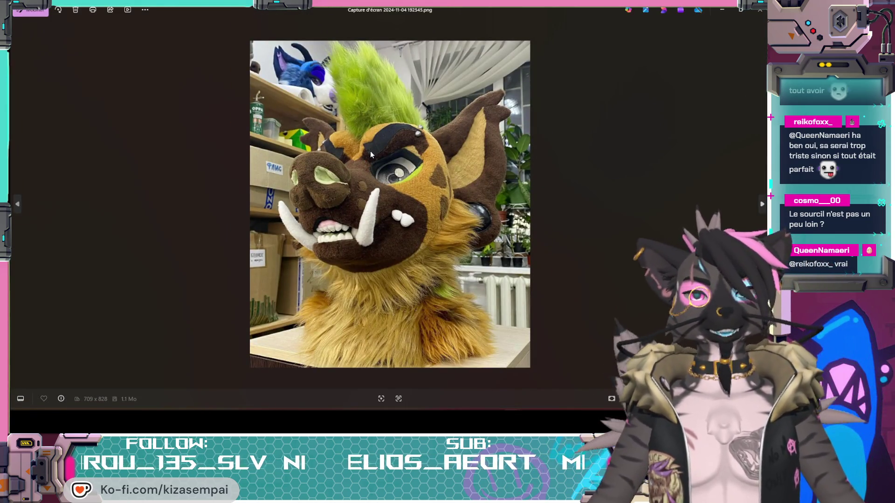
pyautogui.hotkey('alt', 'Tab')
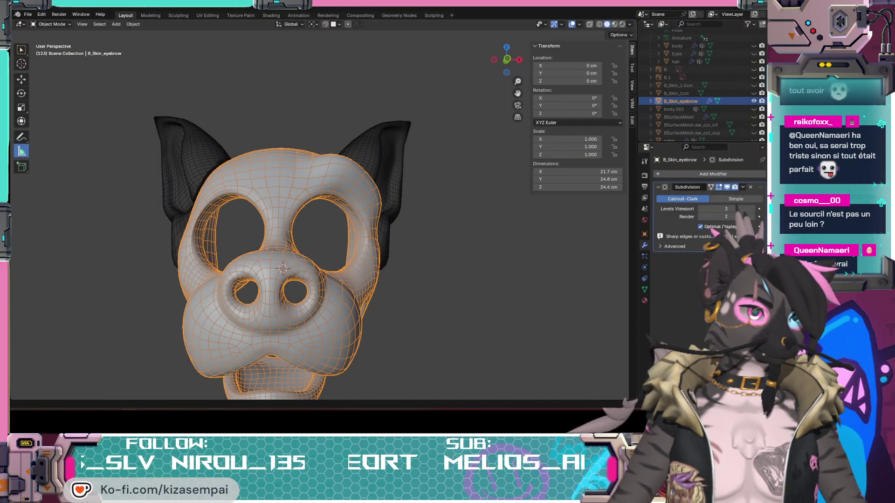
pyautogui.hotkey('alt', 'Tab')
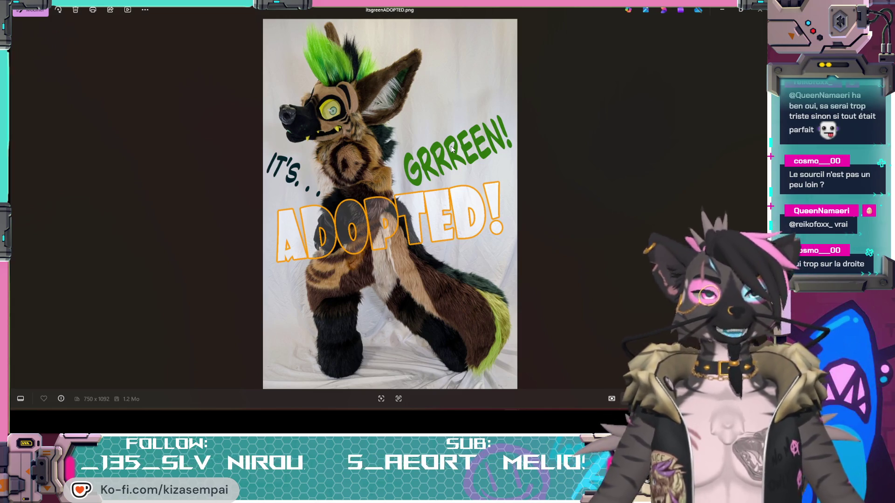
pyautogui.hotkey('alt', 'F4')
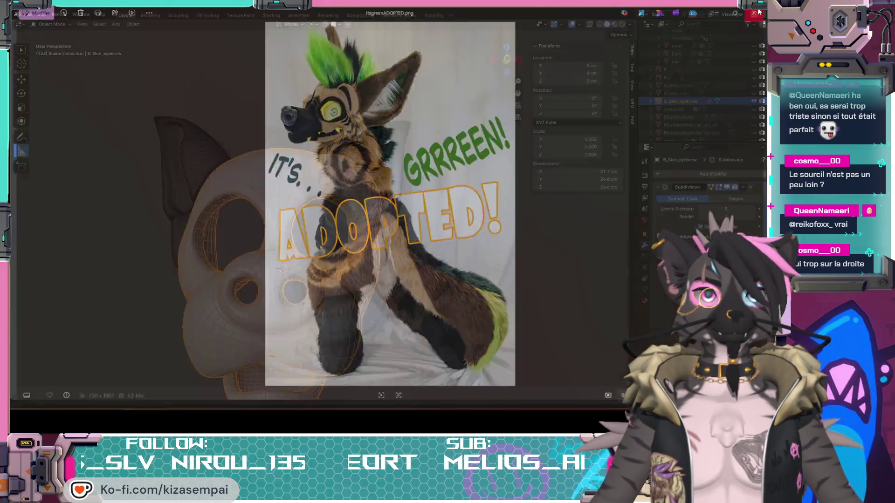
pyautogui.moveTo(272, 198)
pyautogui.mouseDown(button='middle')
pyautogui.moveTo(320, 199)
pyautogui.moveTo(321, 219)
pyautogui.moveTo(316, 199)
pyautogui.moveTo(293, 215)
pyautogui.mouseUp(button='middle')
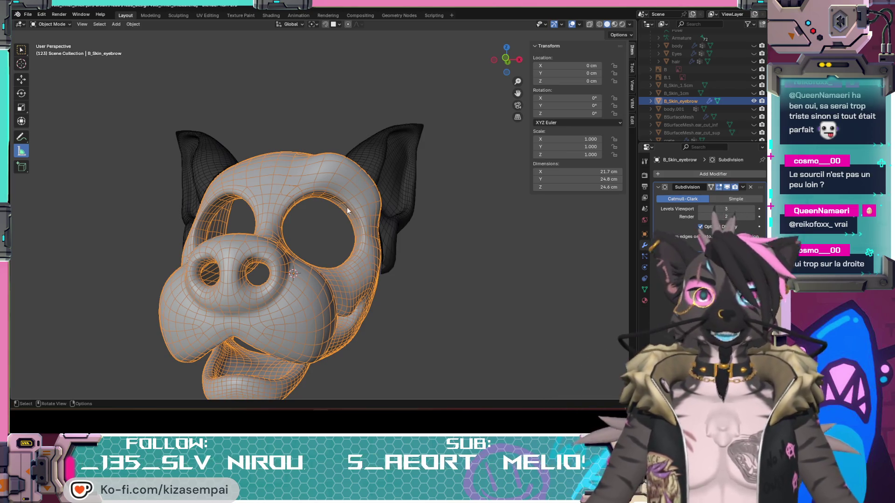
# Orbit to a front view, then switch to the itsgreenADOPTED.png photo in Windows Photos
pyautogui.moveTo(343, 251)
pyautogui.mouseDown(button='middle')
pyautogui.moveTo(329, 269)
pyautogui.moveTo(318, 365)
pyautogui.mouseUp(button='middle')
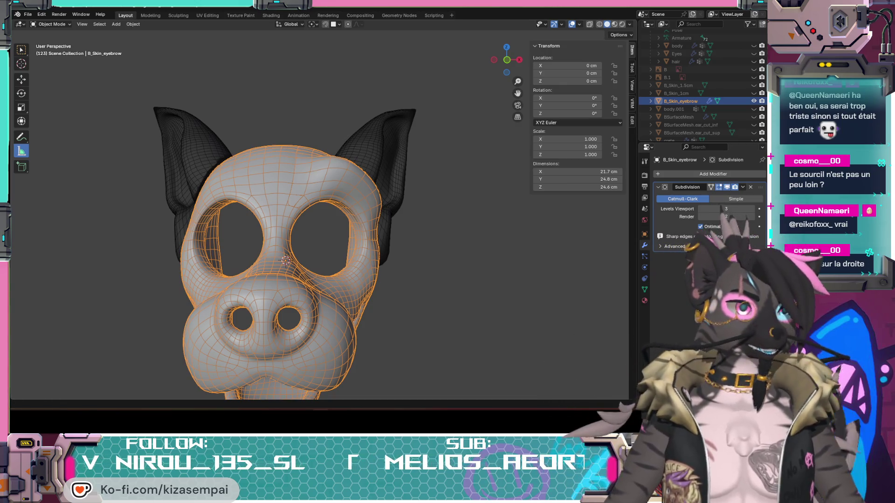
pyautogui.hotkey('alt', 'Tab')
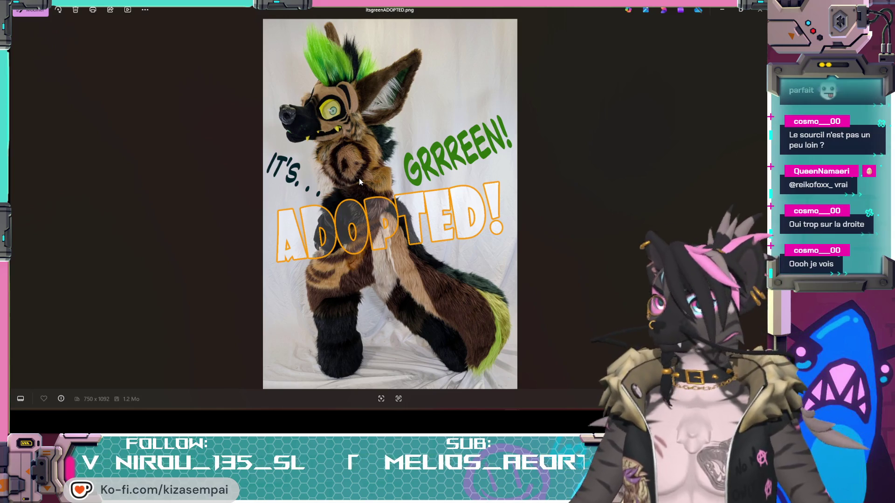
# Close the adoption photo and orbit the creature head model in Blender
pyautogui.click(758, 13)
pyautogui.moveTo(359, 190)
pyautogui.mouseDown(button='middle')
pyautogui.moveTo(353, 275)
pyautogui.moveTo(297, 269)
pyautogui.mouseUp(button='middle')
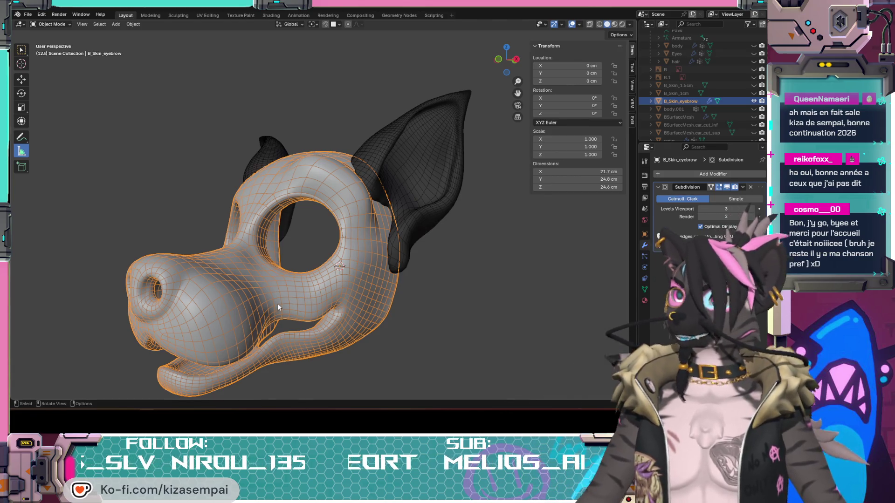
pyautogui.moveTo(279, 303); pyautogui.dragTo(299, 300, button='middle')
pyautogui.scroll(3, 301, 231)
pyautogui.moveTo(302, 235)
pyautogui.mouseDown(button='middle')
pyautogui.moveTo(335, 236)
pyautogui.moveTo(266, 222)
pyautogui.mouseUp(button='middle')
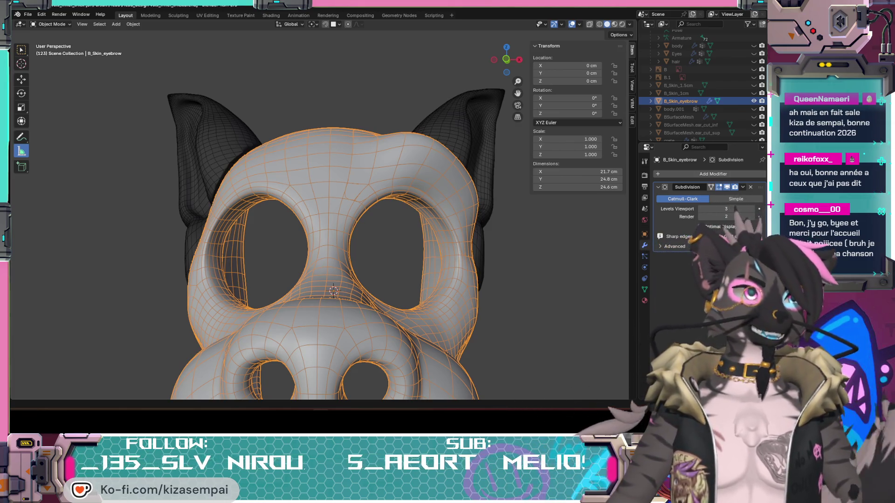
pyautogui.moveTo(376, 240)
pyautogui.mouseDown(button='middle')
pyautogui.moveTo(373, 278)
pyautogui.moveTo(46, 323)
pyautogui.mouseUp(button='middle')
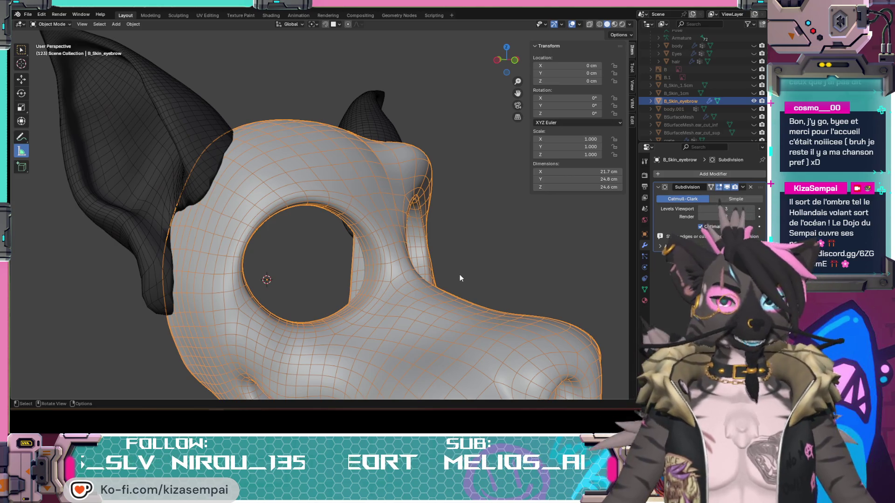
pyautogui.moveTo(448, 267)
pyautogui.mouseDown(button='middle')
pyautogui.moveTo(328, 248)
pyautogui.moveTo(389, 262)
pyautogui.moveTo(354, 272)
pyautogui.mouseUp(button='middle')
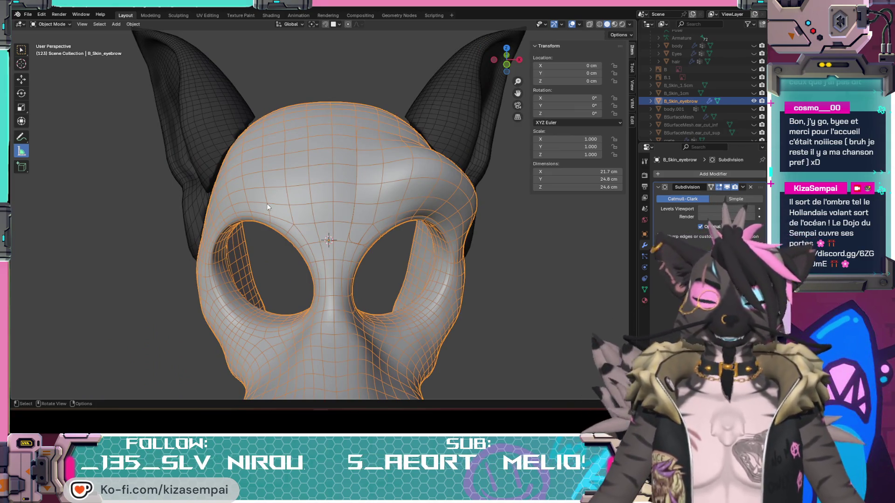
pyautogui.moveTo(326, 205)
pyautogui.mouseDown(button='middle')
pyautogui.moveTo(369, 194)
pyautogui.moveTo(422, 232)
pyautogui.moveTo(286, 239)
pyautogui.moveTo(372, 250)
pyautogui.moveTo(365, 274)
pyautogui.moveTo(404, 292)
pyautogui.moveTo(350, 231)
pyautogui.moveTo(449, 270)
pyautogui.moveTo(345, 251)
pyautogui.moveTo(354, 243)
pyautogui.mouseUp(button='middle')
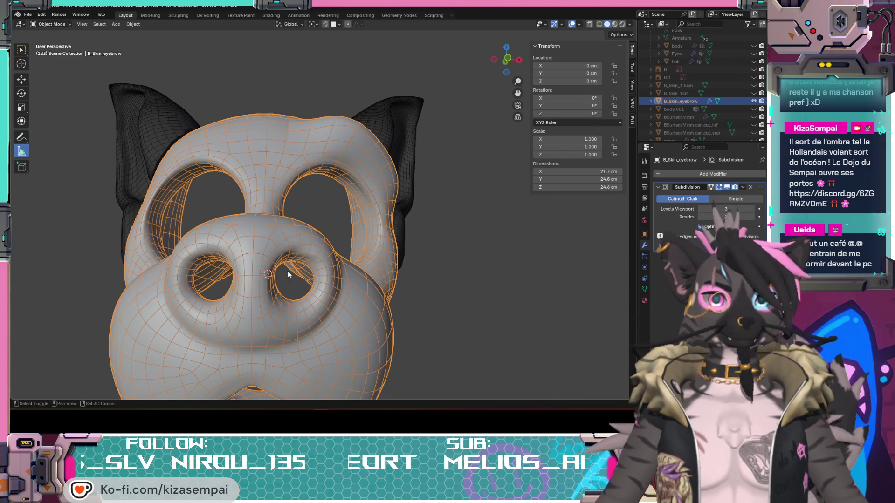
pyautogui.moveTo(280, 268); pyautogui.dragTo(407, 252, button='middle')
pyautogui.scroll(3, 351, 267)
pyautogui.moveTo(351, 267)
pyautogui.mouseDown(button='middle')
pyautogui.moveTo(334, 312)
pyautogui.moveTo(331, 269)
pyautogui.moveTo(307, 269)
pyautogui.mouseUp(button='middle')
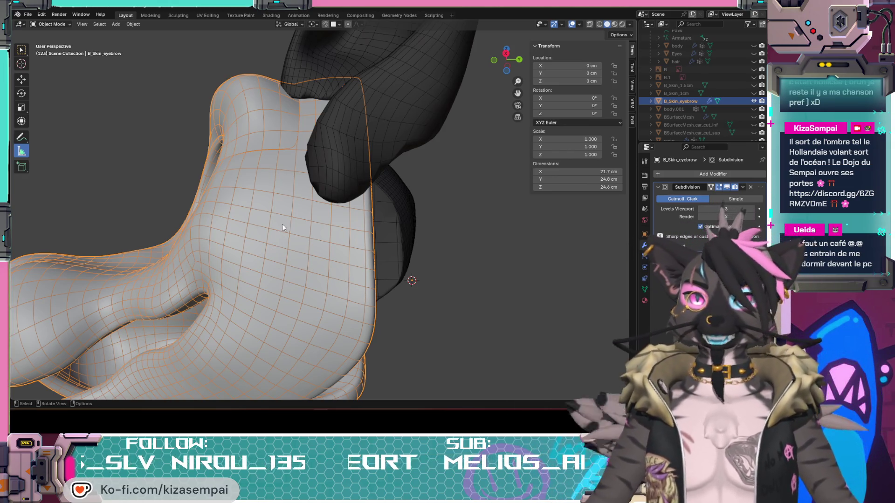
pyautogui.moveTo(356, 261)
pyautogui.mouseDown(button='middle')
pyautogui.moveTo(403, 298)
pyautogui.moveTo(411, 283)
pyautogui.moveTo(402, 268)
pyautogui.moveTo(407, 275)
pyautogui.moveTo(320, 278)
pyautogui.mouseUp(button='middle')
pyautogui.moveTo(420, 293)
pyautogui.mouseDown(button='middle')
pyautogui.moveTo(409, 262)
pyautogui.moveTo(385, 247)
pyautogui.moveTo(429, 217)
pyautogui.moveTo(446, 256)
pyautogui.moveTo(425, 241)
pyautogui.mouseUp(button='middle')
pyautogui.moveTo(397, 121)
pyautogui.mouseDown(button='middle')
pyautogui.moveTo(423, 217)
pyautogui.moveTo(426, 208)
pyautogui.moveTo(423, 297)
pyautogui.moveTo(395, 353)
pyautogui.moveTo(474, 314)
pyautogui.moveTo(549, 315)
pyautogui.moveTo(350, 306)
pyautogui.moveTo(373, 213)
pyautogui.moveTo(382, 226)
pyautogui.moveTo(366, 235)
pyautogui.moveTo(380, 241)
pyautogui.mouseUp(button='middle')
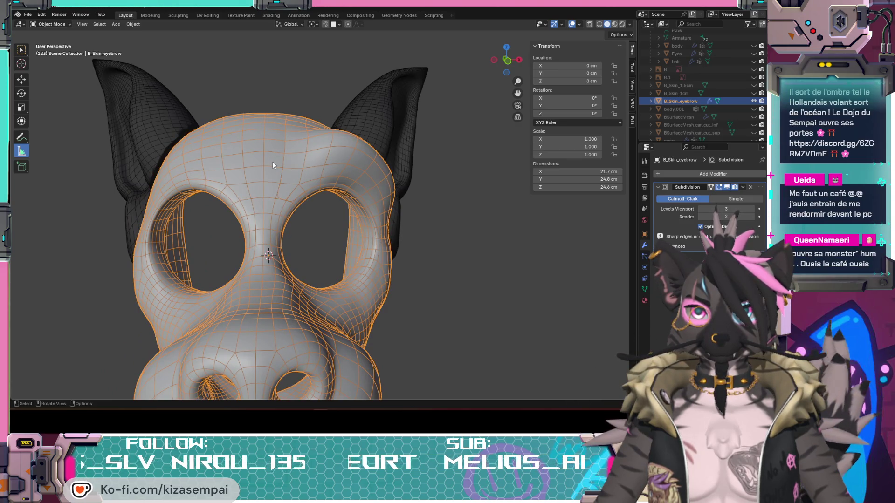
pyautogui.moveTo(268, 157)
pyautogui.mouseDown(button='middle')
pyautogui.moveTo(254, 147)
pyautogui.moveTo(294, 168)
pyautogui.moveTo(314, 195)
pyautogui.moveTo(358, 146)
pyautogui.mouseUp(button='middle')
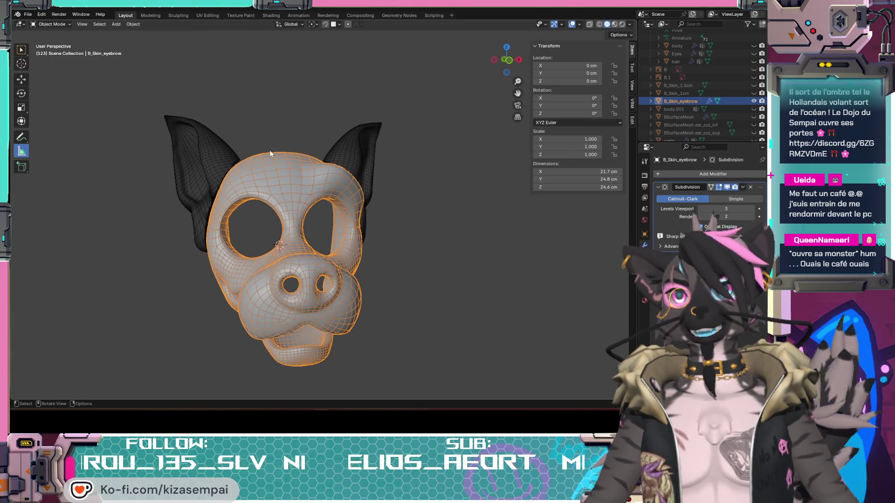
pyautogui.scroll(-2, 705, 125)
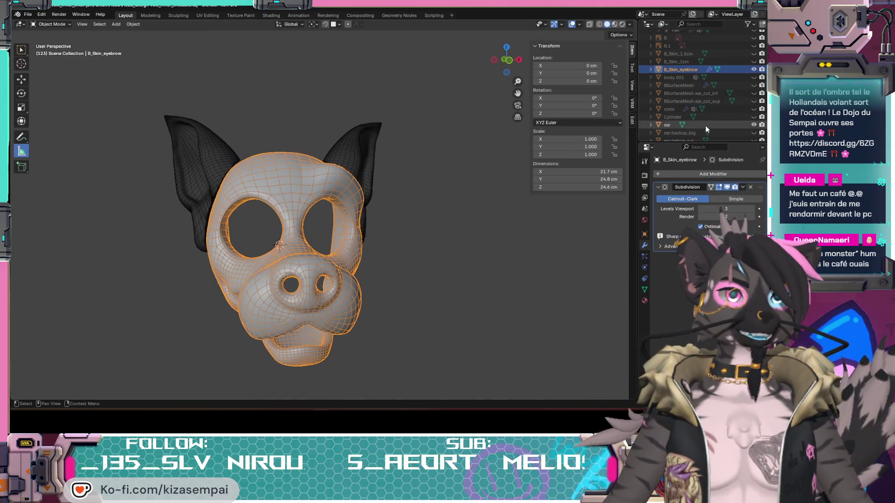
pyautogui.click(754, 109)
# Orbit and zoom around the mask to inspect the nose side, eye socket and spikes
pyautogui.moveTo(497, 163)
pyautogui.mouseDown(button='middle')
pyautogui.moveTo(323, 220)
pyautogui.moveTo(257, 220)
pyautogui.moveTo(376, 102)
pyautogui.mouseUp(button='middle')
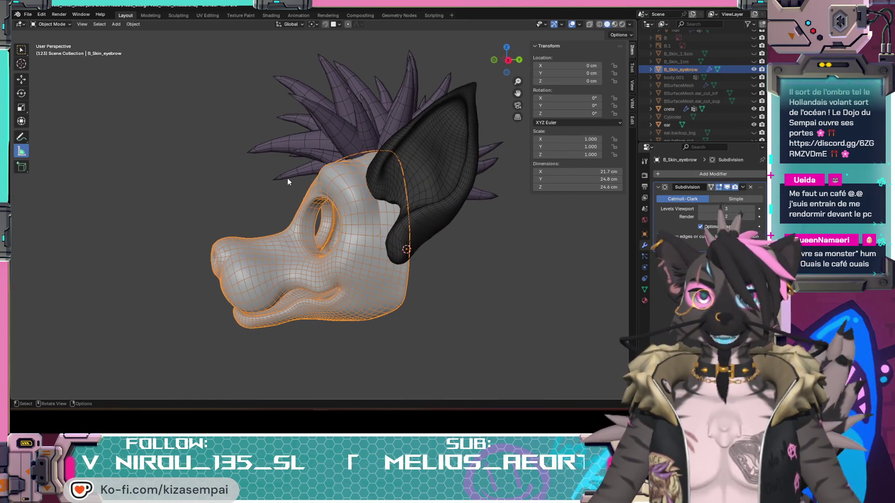
pyautogui.moveTo(287, 178)
pyautogui.mouseDown(button='middle')
pyautogui.moveTo(326, 205)
pyautogui.moveTo(380, 217)
pyautogui.mouseUp(button='middle')
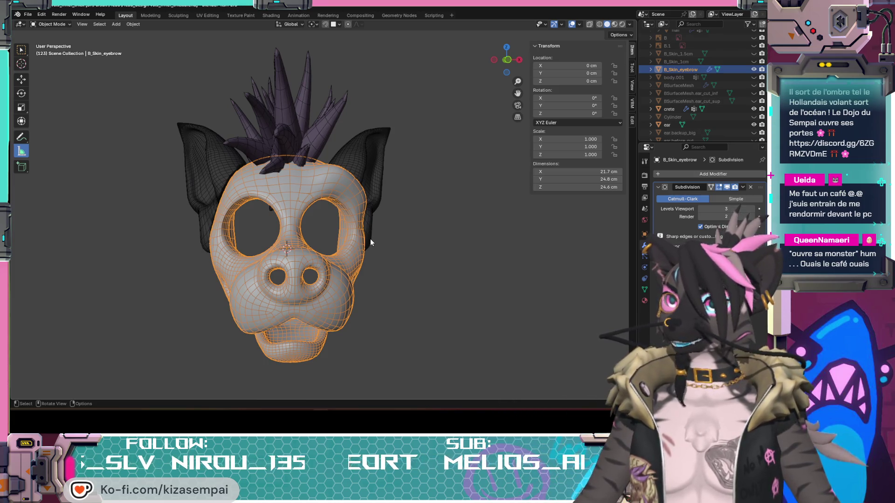
pyautogui.moveTo(283, 214)
pyautogui.mouseDown(button='middle')
pyautogui.moveTo(341, 218)
pyautogui.moveTo(361, 209)
pyautogui.moveTo(337, 205)
pyautogui.moveTo(345, 223)
pyautogui.moveTo(278, 222)
pyautogui.moveTo(292, 238)
pyautogui.moveTo(275, 241)
pyautogui.moveTo(343, 245)
pyautogui.moveTo(290, 222)
pyautogui.moveTo(321, 208)
pyautogui.moveTo(286, 236)
pyautogui.moveTo(216, 233)
pyautogui.moveTo(325, 176)
pyautogui.mouseUp(button='middle')
pyautogui.moveTo(354, 208)
pyautogui.mouseDown(button='middle')
pyautogui.moveTo(287, 223)
pyautogui.moveTo(387, 265)
pyautogui.moveTo(446, 237)
pyautogui.moveTo(463, 244)
pyautogui.moveTo(383, 226)
pyautogui.mouseUp(button='middle')
pyautogui.scroll(3, 287, 223)
pyautogui.moveTo(219, 185)
pyautogui.mouseDown(button='middle')
pyautogui.moveTo(374, 213)
pyautogui.moveTo(294, 228)
pyautogui.moveTo(288, 211)
pyautogui.moveTo(425, 227)
pyautogui.moveTo(393, 233)
pyautogui.moveTo(378, 200)
pyautogui.moveTo(394, 206)
pyautogui.moveTo(390, 247)
pyautogui.moveTo(385, 169)
pyautogui.mouseUp(button='middle')
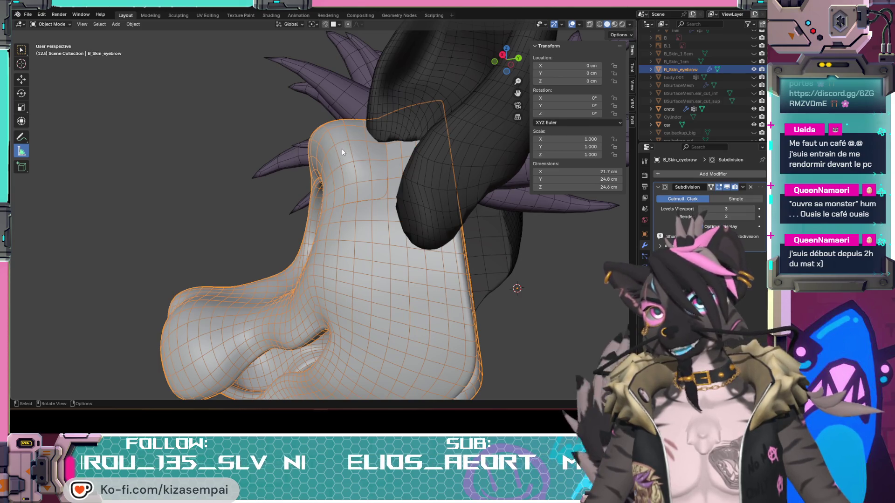
pyautogui.moveTo(342, 149)
pyautogui.mouseDown(button='middle')
pyautogui.moveTo(309, 236)
pyautogui.moveTo(412, 260)
pyautogui.mouseUp(button='middle')
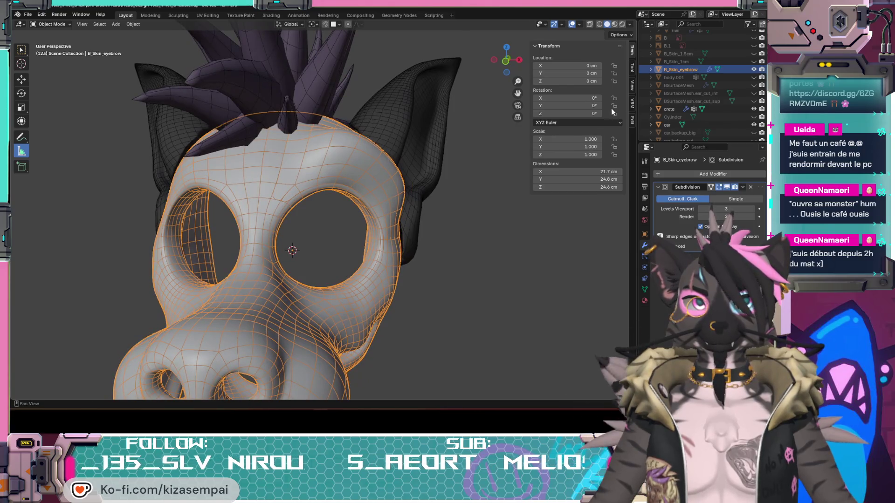
# Deselect everything, then select the B_Skin_eyebrow object
pyautogui.scroll(2, 678, 112)
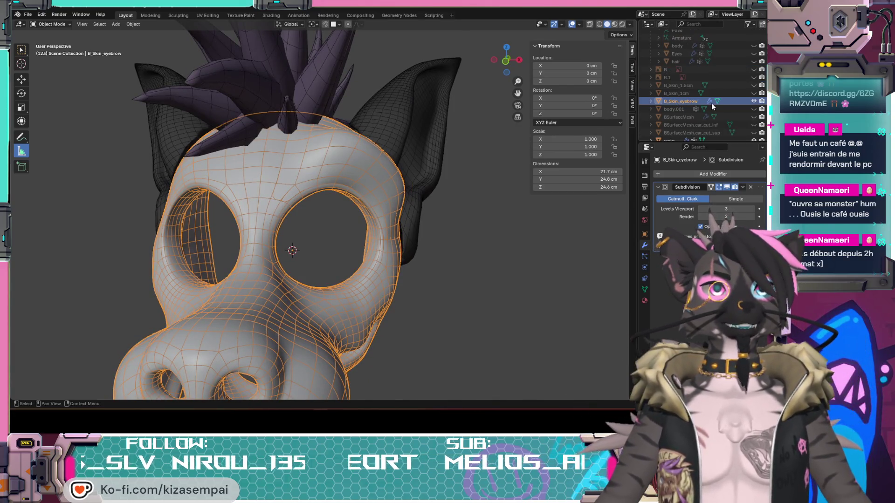
pyautogui.click(495, 250)
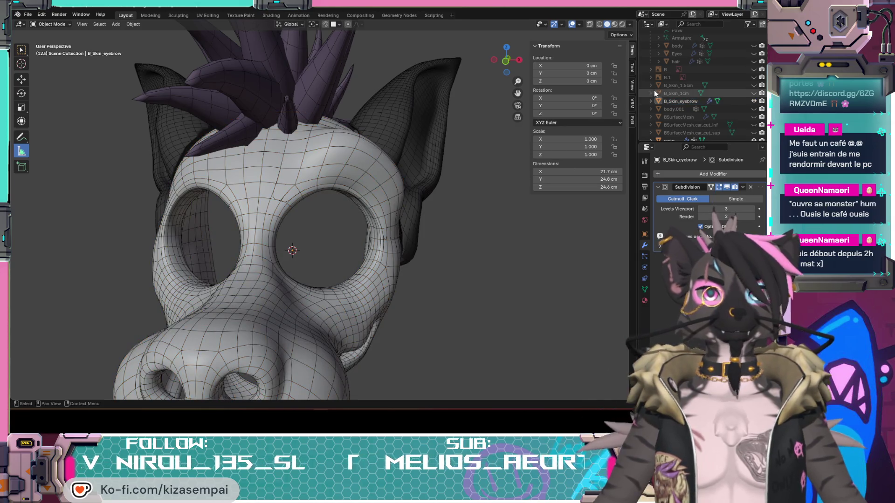
pyautogui.click(680, 102)
# Enter Edit Mode on B_Skin_eyebrow and remove its Subdivision modifier
pyautogui.press('Tab')
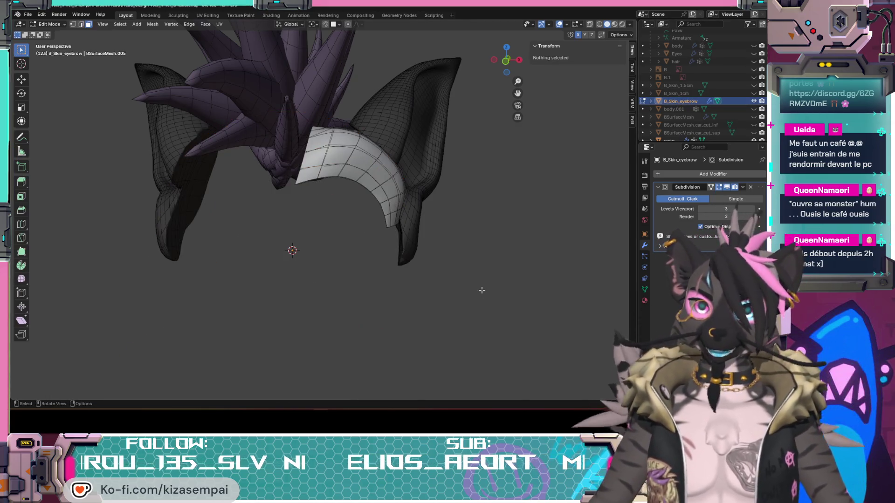
pyautogui.moveTo(487, 292); pyautogui.dragTo(455, 313, button='middle')
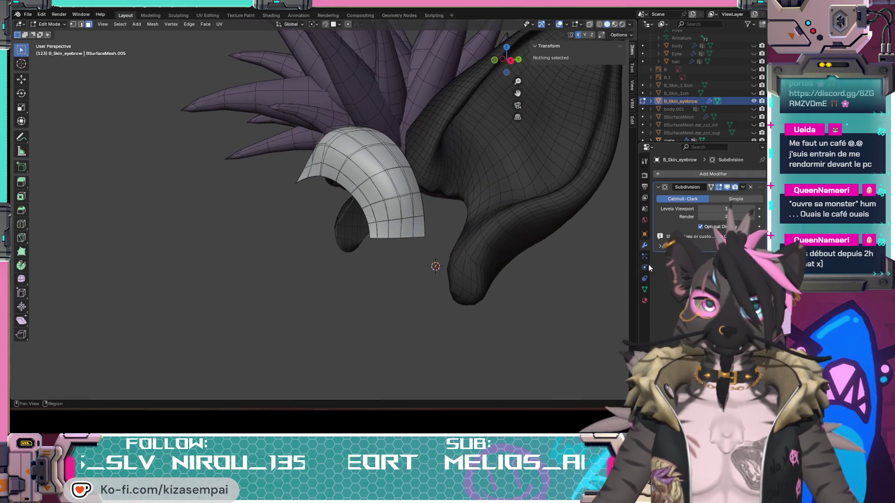
pyautogui.click(750, 188)
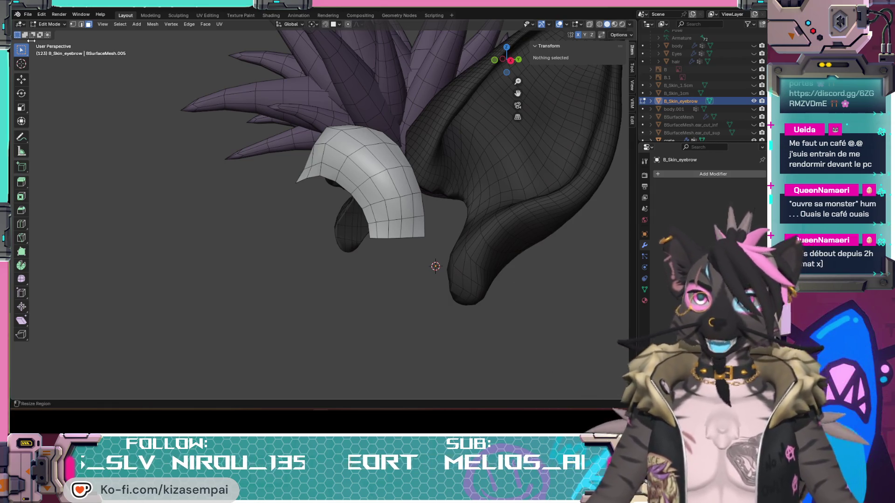
# Revert to an earlier mesh-editing state through the Undo History
pyautogui.click(41, 14)
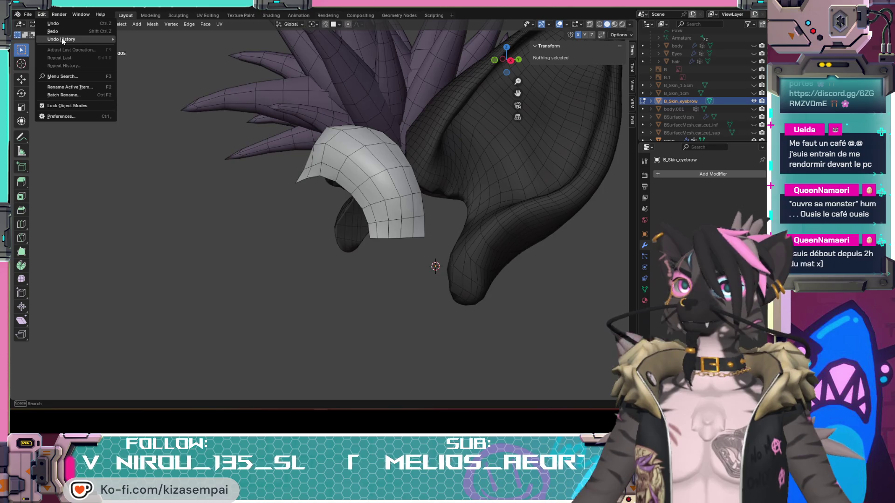
pyautogui.moveTo(62, 39)
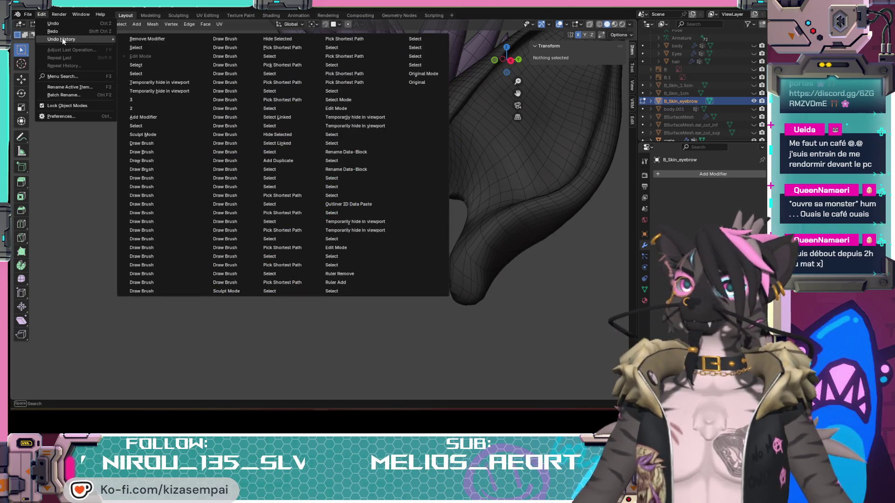
pyautogui.click(135, 40)
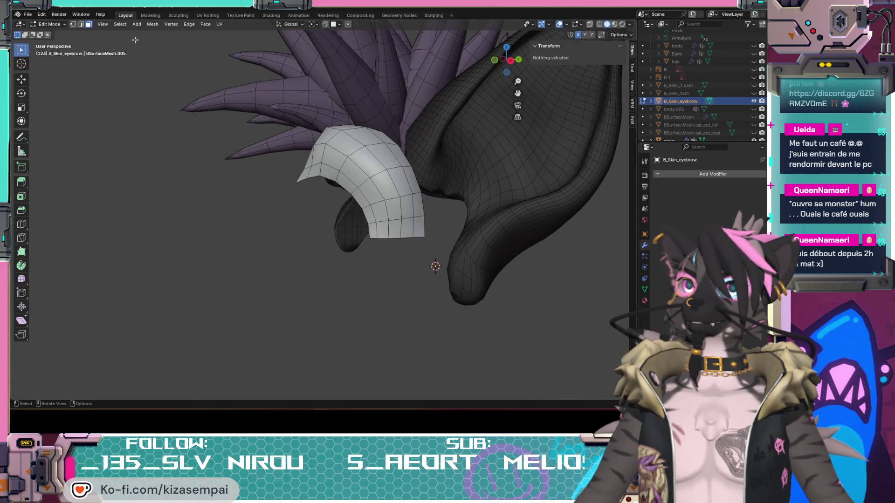
pyautogui.click(41, 14)
pyautogui.moveTo(56, 39)
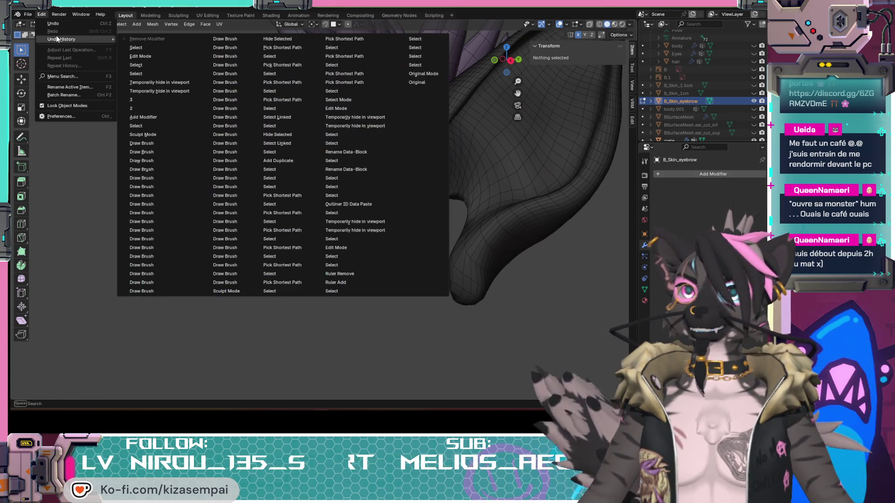
pyautogui.click(141, 47)
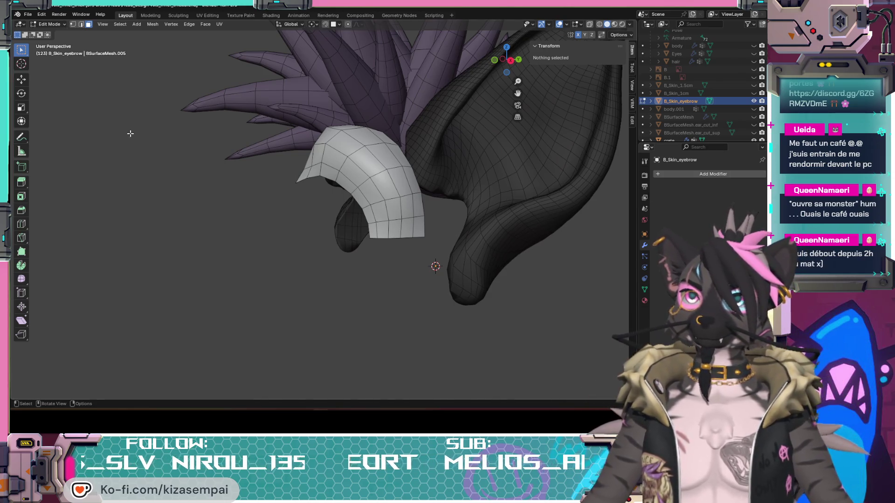
pyautogui.hotkey('ctrl', 'z')
# Return to Edit Mode and reveal the hidden head mesh with Alt+H
pyautogui.moveTo(410, 248)
pyautogui.mouseDown(button='middle')
pyautogui.moveTo(376, 231)
pyautogui.moveTo(404, 258)
pyautogui.mouseUp(button='middle')
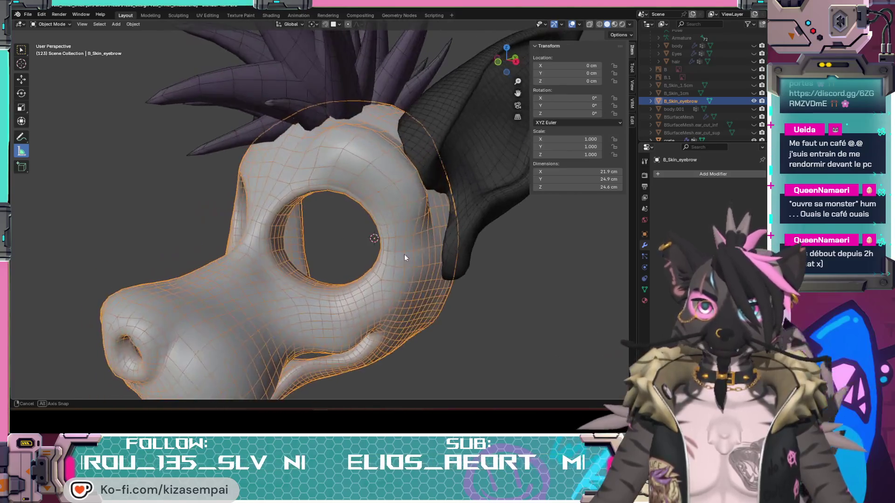
pyautogui.press('Tab')
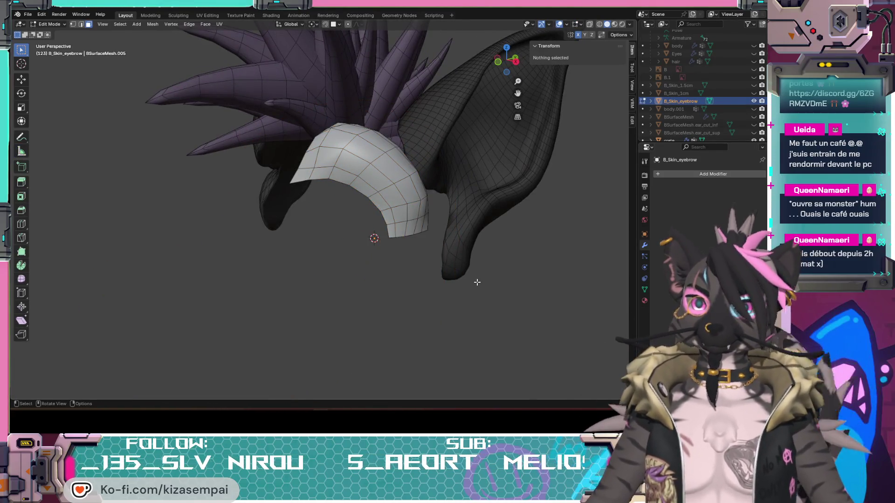
pyautogui.hotkey('alt', 'h')
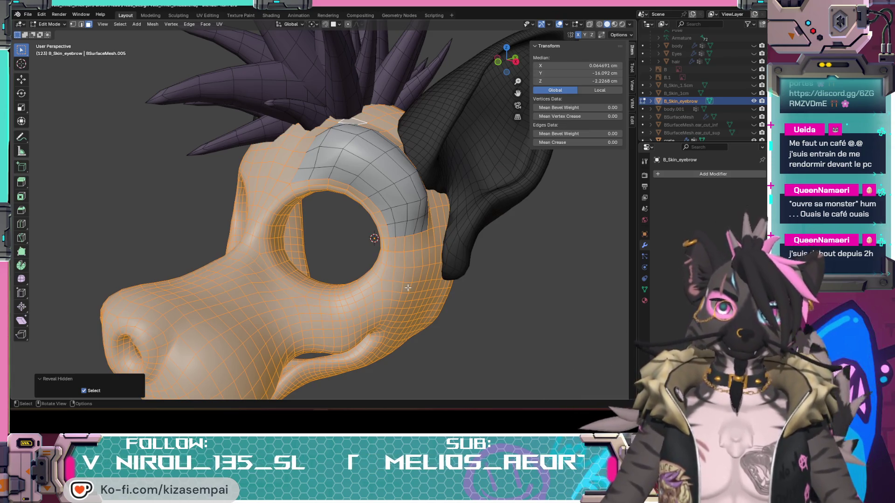
pyautogui.moveTo(406, 291); pyautogui.dragTo(482, 320, button='middle')
# Select the seam-bounded brow patch with L and snap to front orthographic view
pyautogui.click(553, 323)
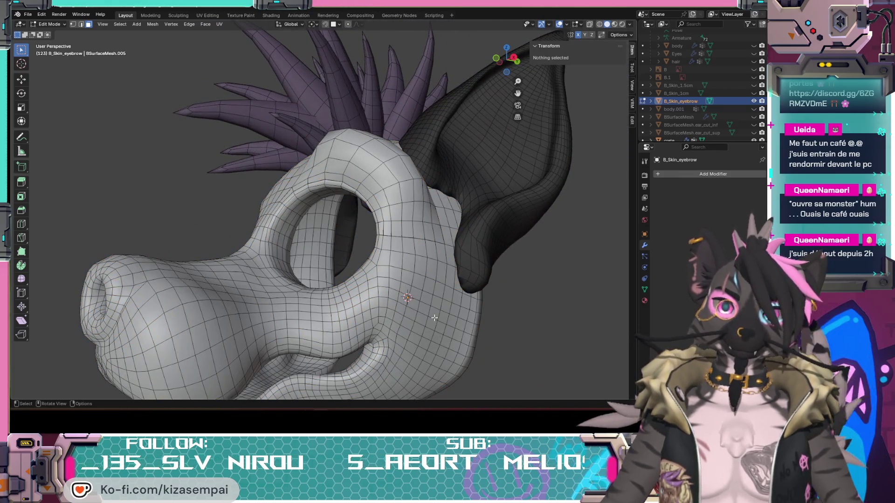
pyautogui.press('l')
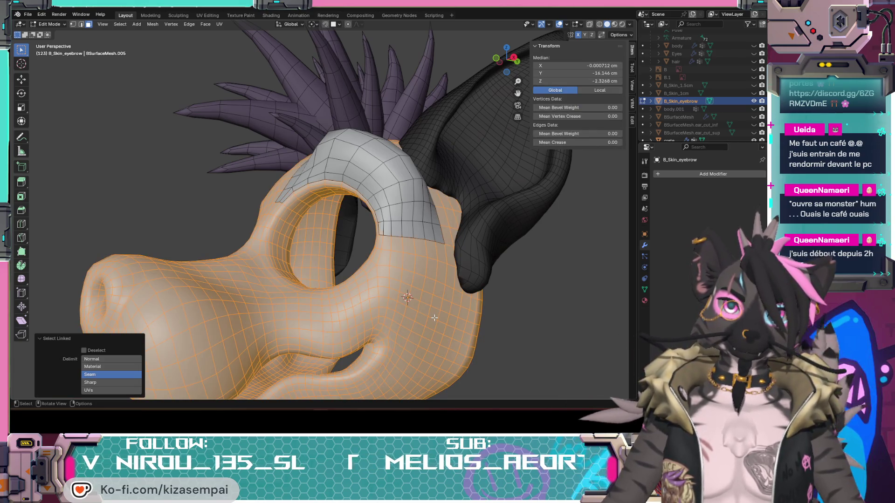
pyautogui.moveTo(434, 317)
pyautogui.mouseDown(button='middle')
pyautogui.moveTo(288, 297)
pyautogui.moveTo(432, 347)
pyautogui.mouseUp(button='middle')
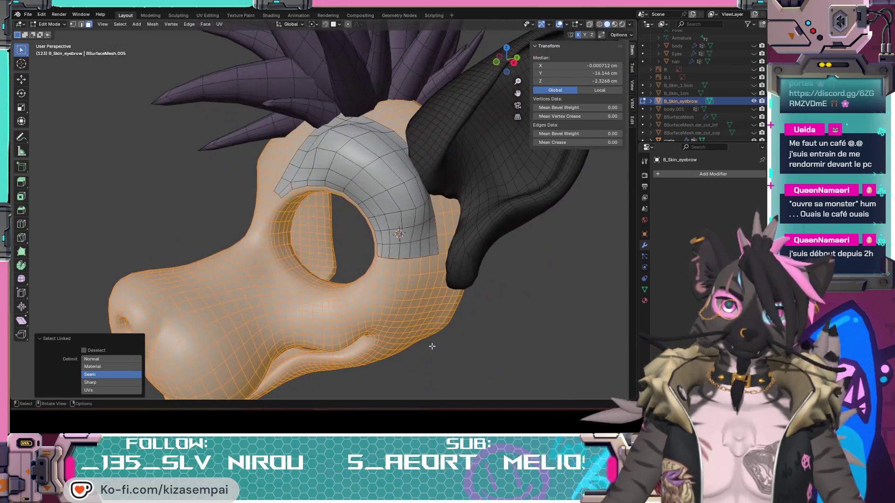
pyautogui.click(547, 328)
pyautogui.moveTo(547, 329)
pyautogui.mouseDown(button='middle')
pyautogui.moveTo(457, 273)
pyautogui.moveTo(410, 215)
pyautogui.mouseUp(button='middle')
pyautogui.press('l')
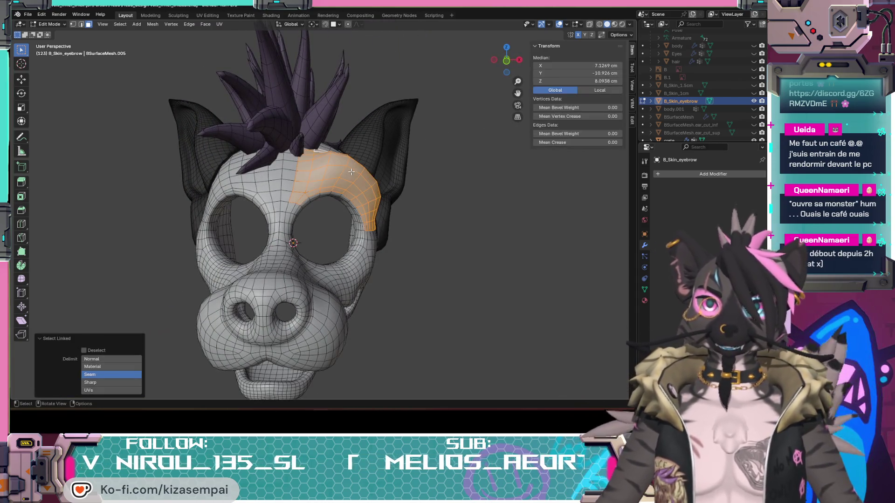
pyautogui.moveTo(352, 172)
pyautogui.mouseDown(button='middle')
pyautogui.moveTo(362, 238)
pyautogui.moveTo(330, 228)
pyautogui.moveTo(321, 235)
pyautogui.moveTo(464, 107)
pyautogui.mouseUp(button='middle')
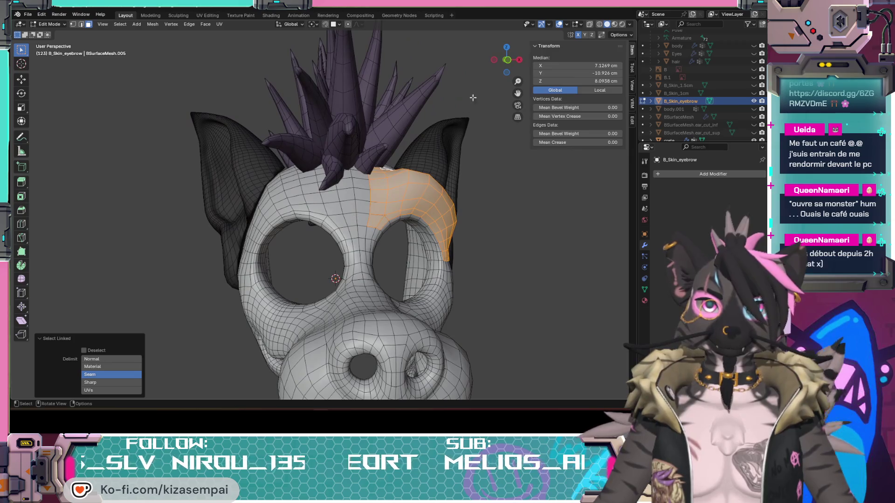
pyautogui.click(508, 59)
# Move the brow strip across to the other eye socket
pyautogui.press('g')
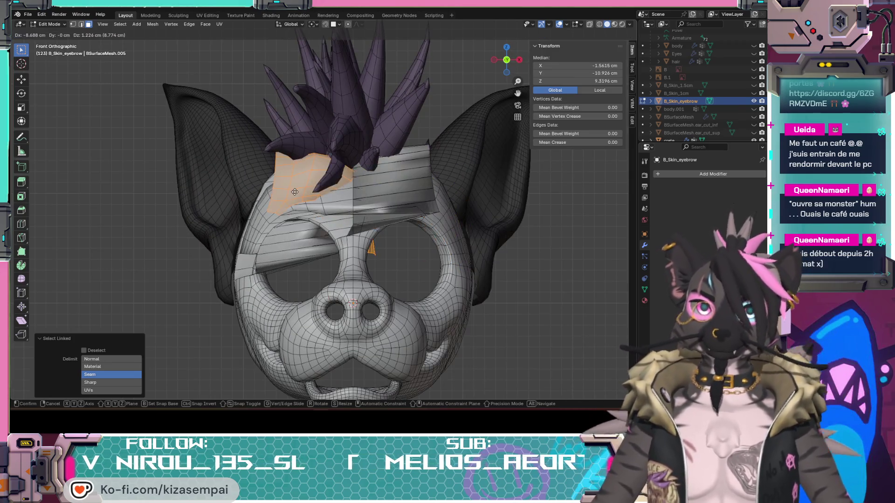
pyautogui.press('Escape')
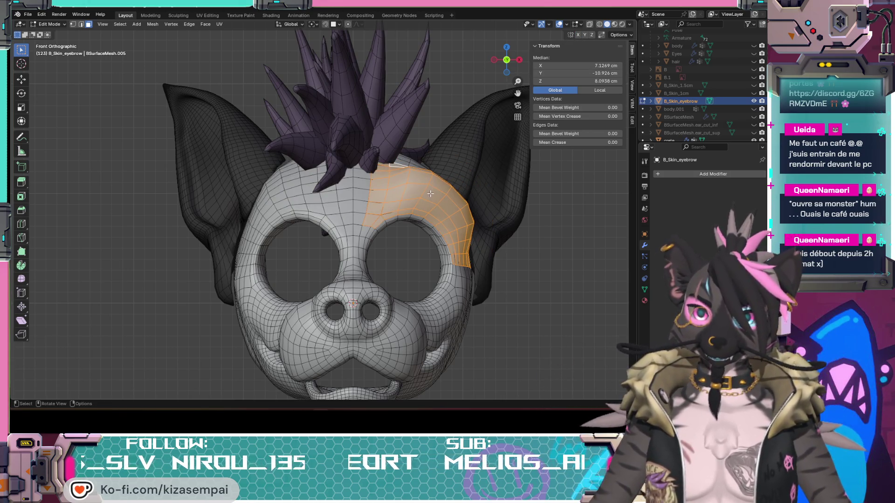
pyautogui.press('g')
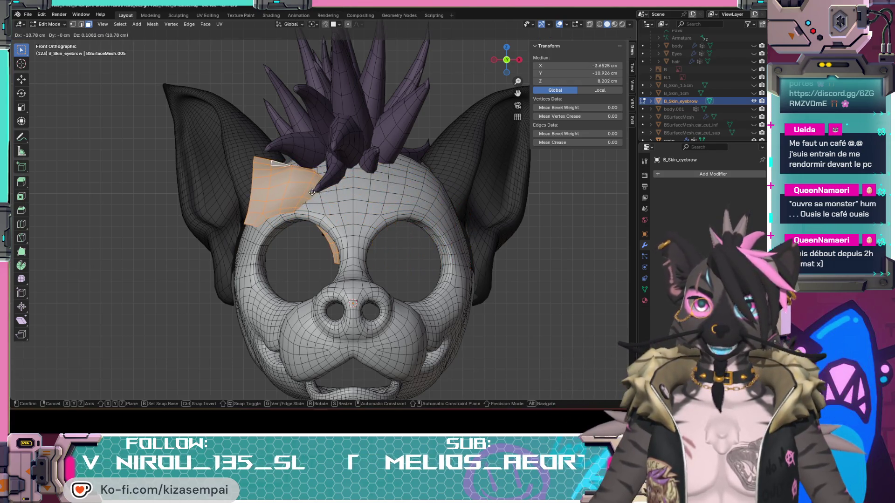
pyautogui.click(311, 193)
pyautogui.moveTo(312, 192)
pyautogui.mouseDown(button='middle')
pyautogui.moveTo(402, 236)
pyautogui.moveTo(370, 318)
pyautogui.moveTo(375, 340)
pyautogui.mouseUp(button='middle')
# Rotate the strip about 47°, then shift and tilt it toward the eye socket
pyautogui.press('r')
pyautogui.click(343, 313)
pyautogui.moveTo(343, 314); pyautogui.dragTo(442, 231, button='middle')
pyautogui.press('g')
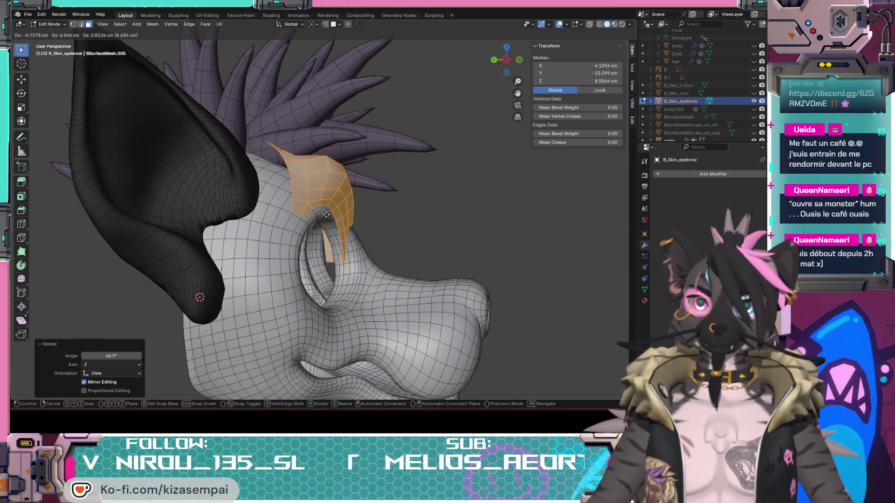
pyautogui.click(328, 227)
pyautogui.press('r')
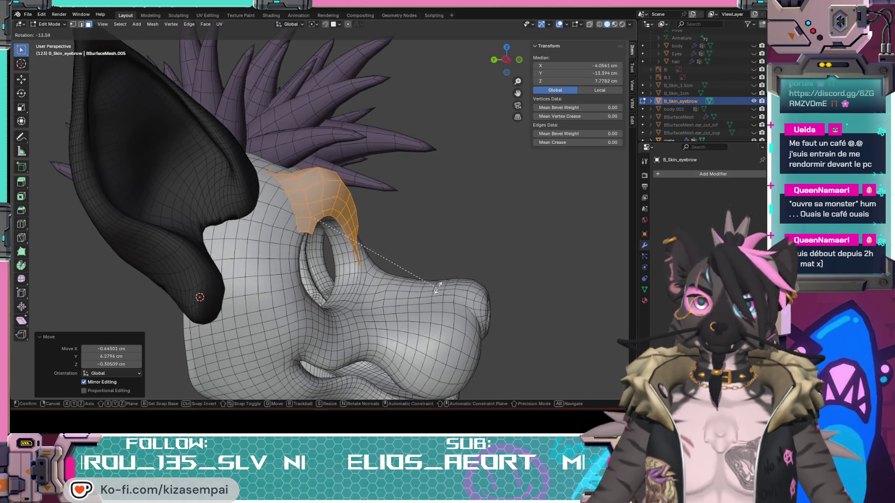
pyautogui.click(443, 274)
pyautogui.moveTo(405, 252)
pyautogui.mouseDown(button='middle')
pyautogui.moveTo(322, 279)
pyautogui.moveTo(303, 309)
pyautogui.moveTo(233, 232)
pyautogui.moveTo(280, 179)
pyautogui.mouseUp(button='middle')
pyautogui.press('r')
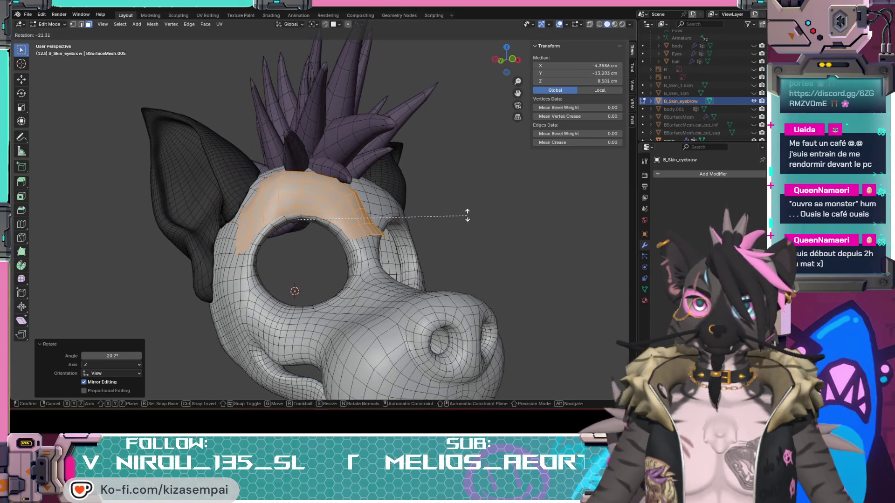
pyautogui.click(461, 217)
pyautogui.moveTo(462, 217); pyautogui.dragTo(305, 269, button='middle')
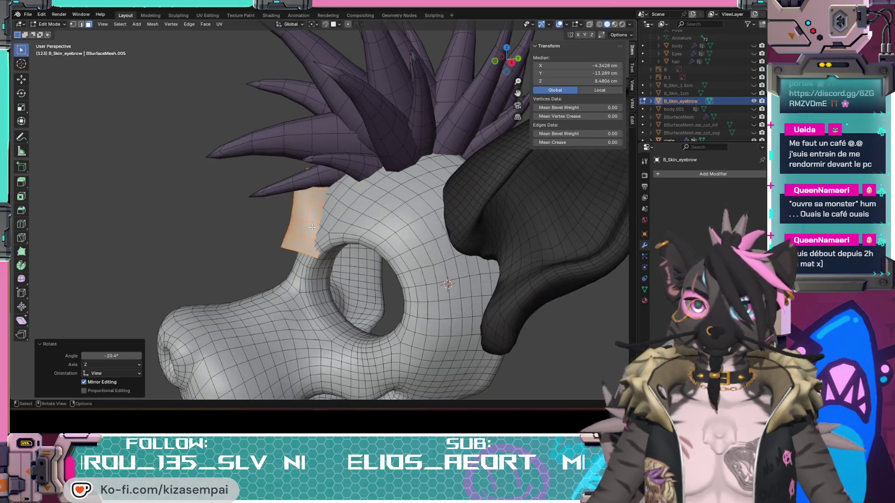
# Shift the brow strip further to sit on the forehead above the socket
pyautogui.press('g')
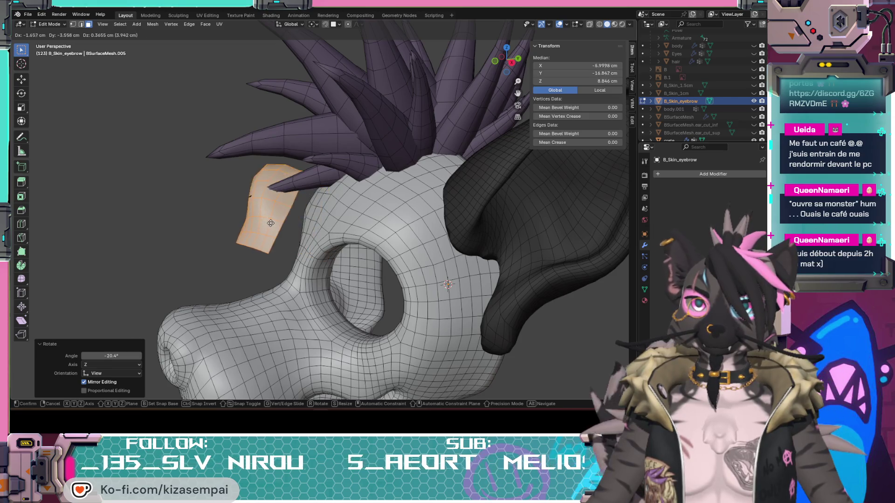
pyautogui.click(298, 230)
pyautogui.moveTo(298, 230)
pyautogui.mouseDown(button='middle')
pyautogui.moveTo(393, 255)
pyautogui.moveTo(501, 227)
pyautogui.moveTo(485, 245)
pyautogui.mouseUp(button='middle')
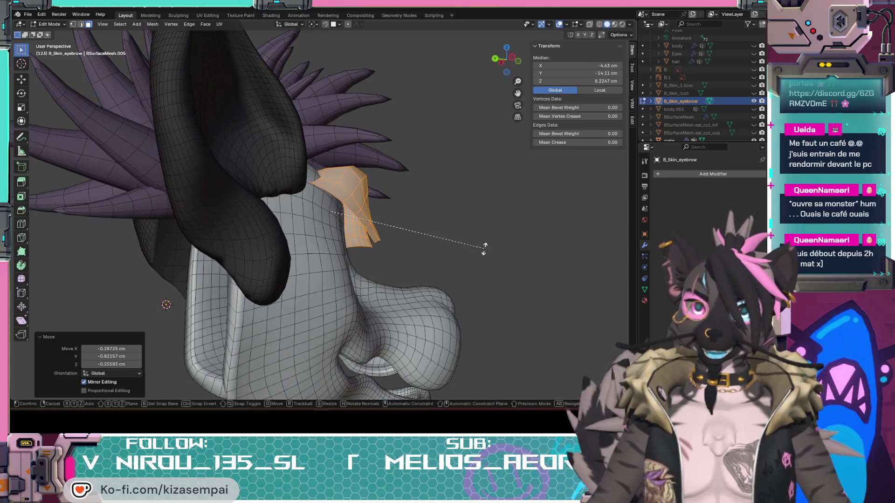
pyautogui.click(444, 286)
pyautogui.moveTo(445, 286)
pyautogui.mouseDown(button='middle')
pyautogui.moveTo(443, 254)
pyautogui.moveTo(491, 250)
pyautogui.mouseUp(button='middle')
pyautogui.press('g')
pyautogui.click(387, 223)
pyautogui.moveTo(387, 223)
pyautogui.mouseDown(button='middle')
pyautogui.moveTo(272, 259)
pyautogui.moveTo(412, 264)
pyautogui.moveTo(401, 254)
pyautogui.moveTo(364, 266)
pyautogui.moveTo(333, 231)
pyautogui.mouseUp(button='middle')
# Rotate the strip slightly to -5.57° and nudge it 0.519 cm in Z
pyautogui.press('r')
pyautogui.click(428, 247)
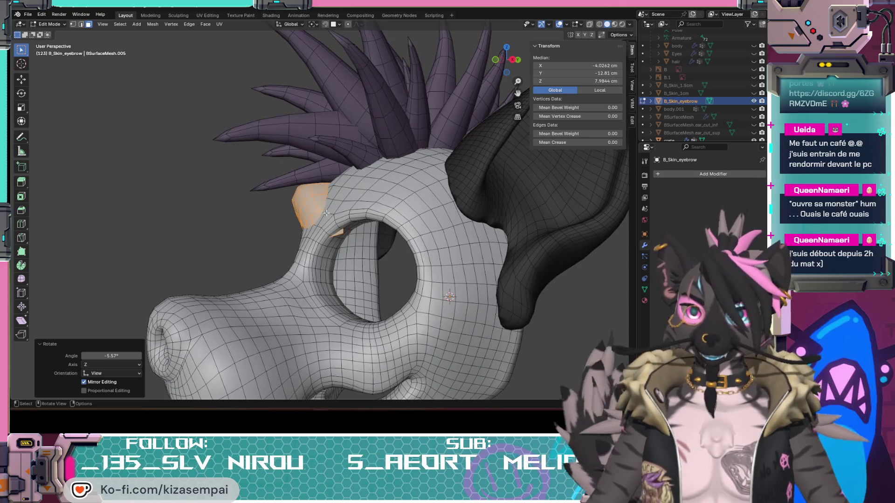
pyautogui.press('g')
pyautogui.click(318, 199)
pyautogui.moveTo(318, 199)
pyautogui.mouseDown(button='middle')
pyautogui.moveTo(435, 239)
pyautogui.moveTo(399, 239)
pyautogui.moveTo(379, 274)
pyautogui.moveTo(359, 265)
pyautogui.moveTo(368, 274)
pyautogui.mouseUp(button='middle')
pyautogui.scroll(2, 369, 274)
pyautogui.scroll(2, 368, 274)
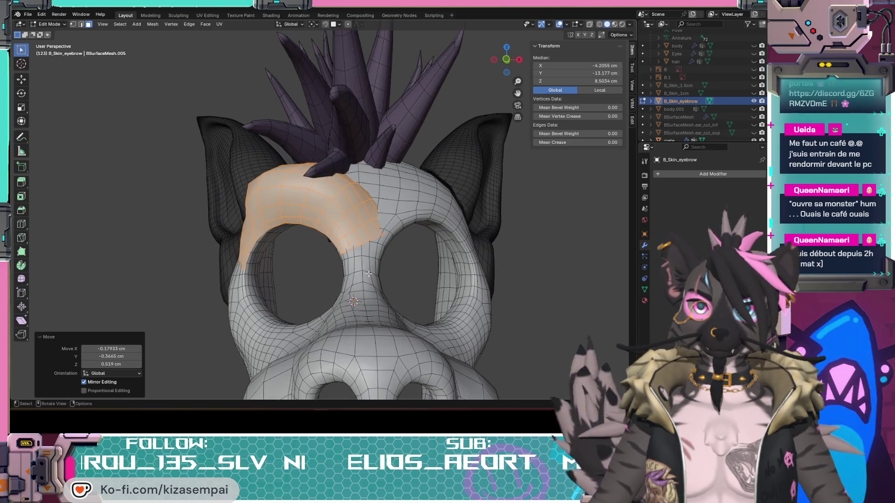
# Toggle viewport overlays off and back on to judge the brow shape
pyautogui.click(559, 24)
pyautogui.moveTo(373, 177)
pyautogui.mouseDown(button='middle')
pyautogui.moveTo(382, 184)
pyautogui.moveTo(358, 233)
pyautogui.moveTo(331, 266)
pyautogui.moveTo(339, 288)
pyautogui.moveTo(356, 254)
pyautogui.mouseUp(button='middle')
pyautogui.click(559, 24)
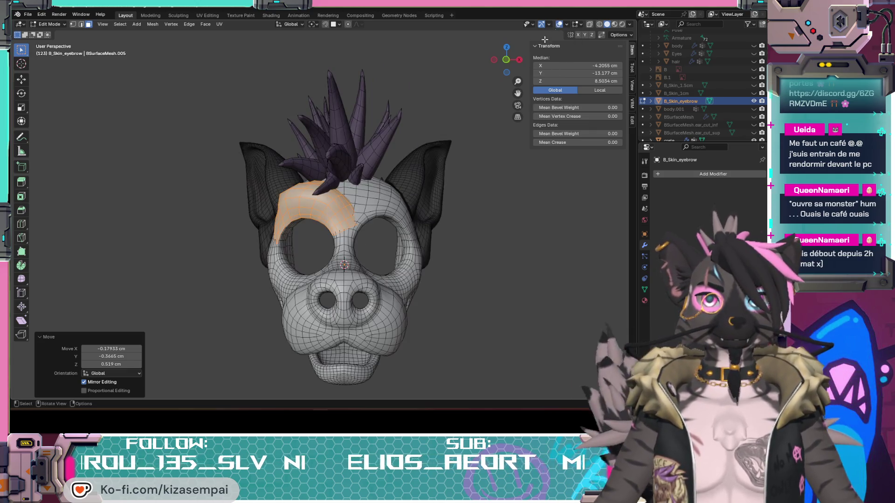
pyautogui.scroll(3, 333, 235)
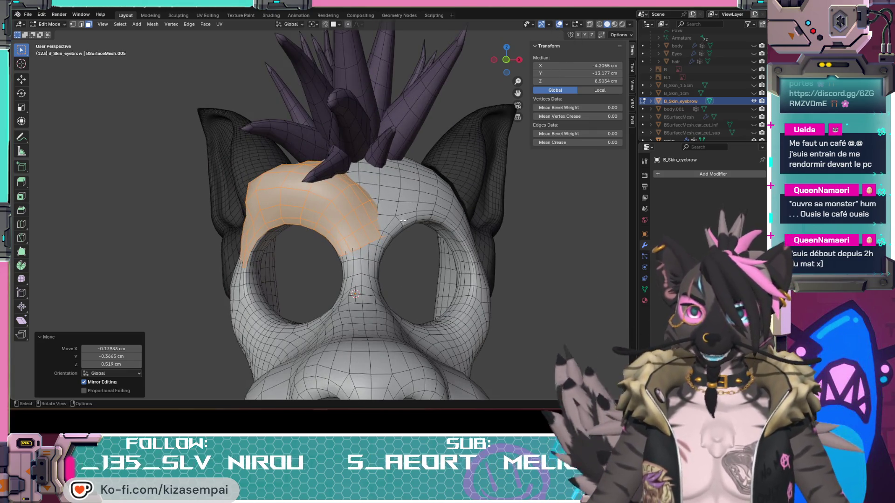
# Rotate the brow strip and slide it down toward the eye socket rim
pyautogui.press('r')
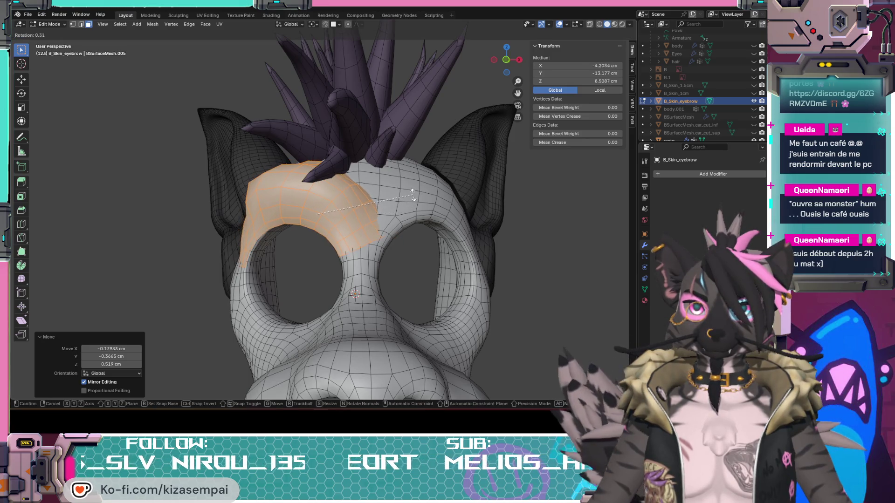
pyautogui.click(412, 196)
pyautogui.press('g')
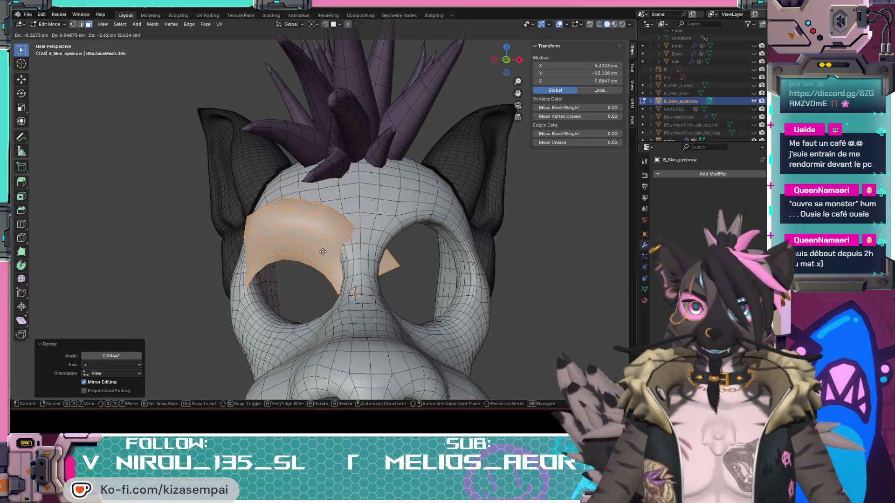
pyautogui.click(326, 224)
pyautogui.moveTo(326, 224)
pyautogui.mouseDown(button='middle')
pyautogui.moveTo(442, 244)
pyautogui.moveTo(438, 273)
pyautogui.mouseUp(button='middle')
pyautogui.press('r')
pyautogui.moveTo(443, 271)
pyautogui.mouseDown(button='middle')
pyautogui.moveTo(446, 264)
pyautogui.moveTo(316, 277)
pyautogui.moveTo(335, 261)
pyautogui.mouseUp(button='middle')
pyautogui.press('Escape')
pyautogui.press('g')
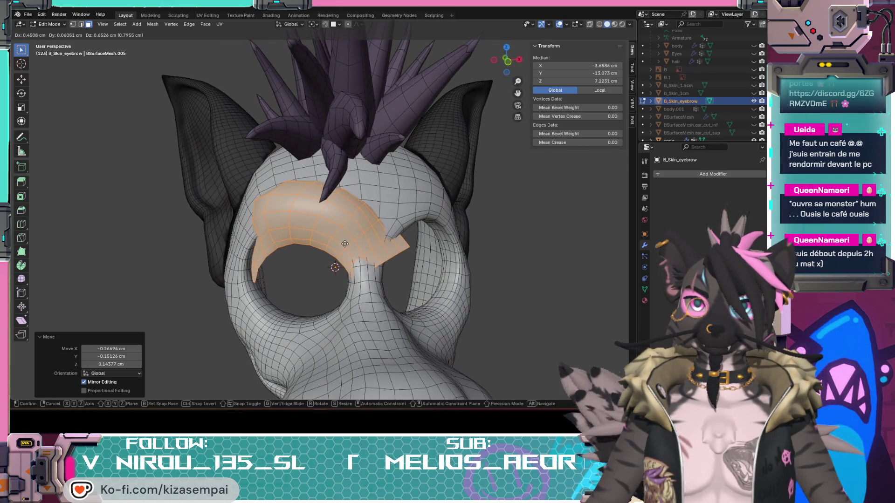
pyautogui.click(332, 253)
pyautogui.moveTo(332, 252)
pyautogui.mouseDown(button='middle')
pyautogui.moveTo(358, 313)
pyautogui.moveTo(322, 312)
pyautogui.moveTo(299, 300)
pyautogui.moveTo(273, 304)
pyautogui.moveTo(291, 302)
pyautogui.moveTo(397, 356)
pyautogui.moveTo(297, 310)
pyautogui.mouseUp(button='middle')
pyautogui.scroll(-3, 359, 314)
pyautogui.scroll(2, 330, 317)
# Rotate the brow strip 15° to follow the socket's curve
pyautogui.moveTo(441, 264)
pyautogui.mouseDown(button='middle')
pyautogui.moveTo(471, 262)
pyautogui.moveTo(414, 299)
pyautogui.moveTo(313, 317)
pyautogui.mouseUp(button='middle')
pyautogui.press('r')
pyautogui.click(465, 289)
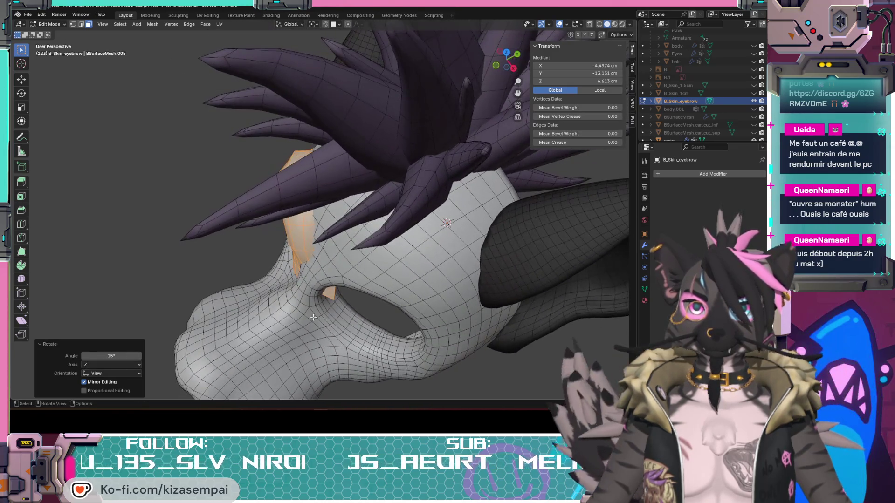
pyautogui.click(324, 269)
pyautogui.moveTo(325, 268)
pyautogui.mouseDown(button='middle')
pyautogui.moveTo(287, 277)
pyautogui.moveTo(319, 342)
pyautogui.moveTo(322, 287)
pyautogui.mouseUp(button='middle')
# Move the strip into place, finishing with a 0.386, 0.813, 0.609 cm shift
pyautogui.press('g')
pyautogui.click(287, 270)
pyautogui.press('g')
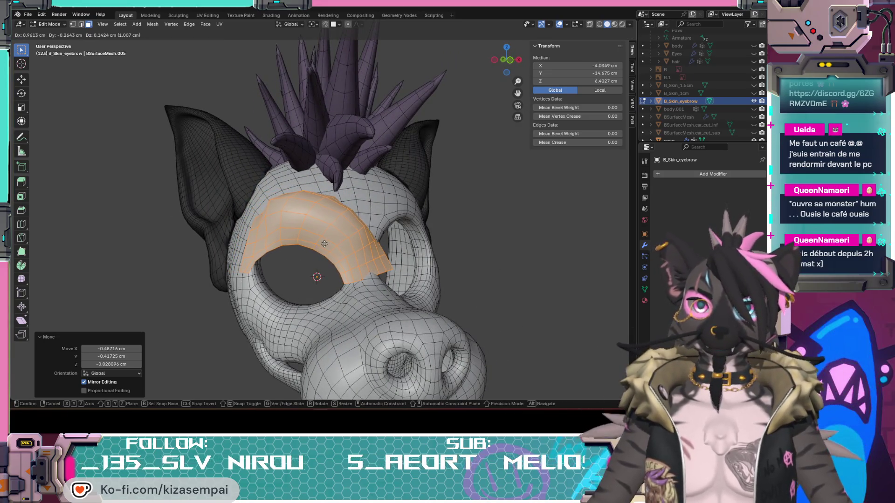
pyautogui.click(324, 243)
pyautogui.moveTo(324, 244)
pyautogui.mouseDown(button='middle')
pyautogui.moveTo(309, 258)
pyautogui.moveTo(320, 261)
pyautogui.moveTo(332, 293)
pyautogui.moveTo(338, 276)
pyautogui.moveTo(358, 280)
pyautogui.moveTo(306, 285)
pyautogui.mouseUp(button='middle')
pyautogui.press('g')
pyautogui.click(316, 250)
pyautogui.scroll(-3, 331, 293)
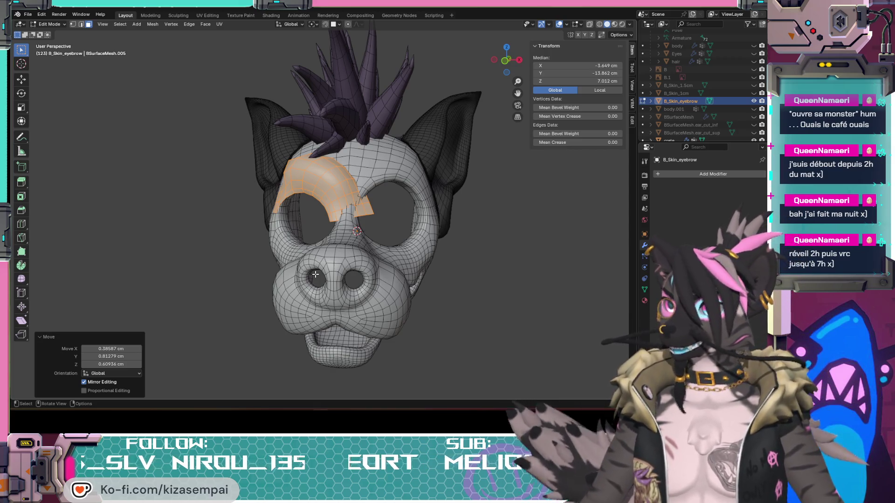
pyautogui.moveTo(363, 276)
pyautogui.mouseDown(button='middle')
pyautogui.moveTo(369, 220)
pyautogui.moveTo(356, 235)
pyautogui.moveTo(355, 246)
pyautogui.moveTo(402, 150)
pyautogui.mouseUp(button='middle')
pyautogui.scroll(4, 373, 215)
pyautogui.scroll(-4, 345, 240)
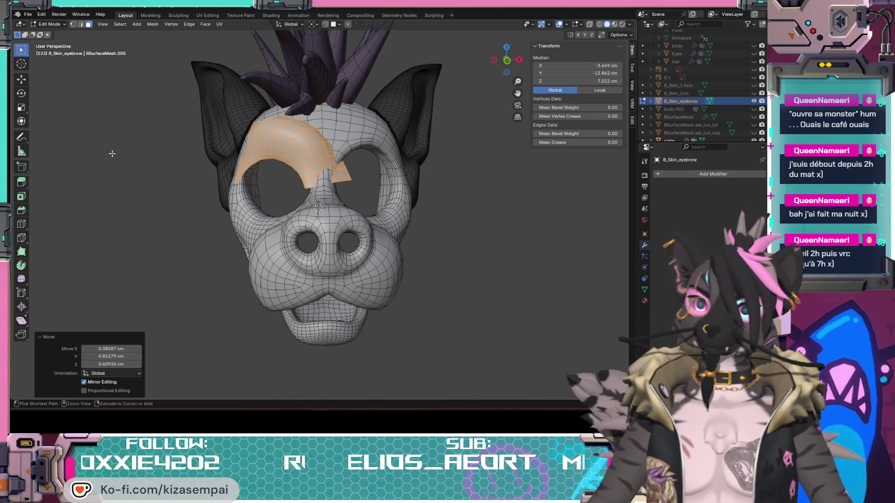
# Roll back to the earlier Select Linked step in Undo History and clear the selection
pyautogui.hotkey('ctrl', 'z')
pyautogui.hotkey('ctrl', 'z')
pyautogui.hotkey('ctrl', 'z')
pyautogui.hotkey('ctrl', 'z')
pyautogui.click(42, 14)
pyautogui.moveTo(66, 42)
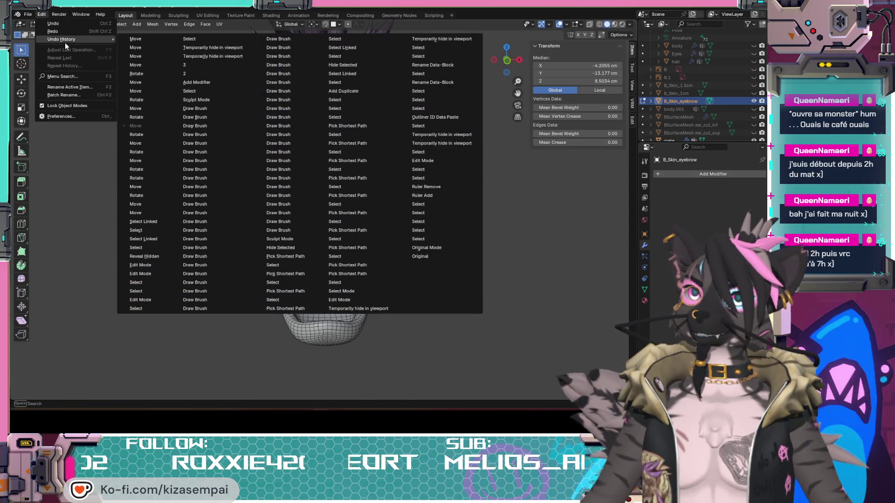
pyautogui.click(140, 222)
pyautogui.click(412, 227)
pyautogui.moveTo(412, 227)
pyautogui.mouseDown(button='middle')
pyautogui.moveTo(315, 237)
pyautogui.moveTo(382, 236)
pyautogui.moveTo(345, 205)
pyautogui.moveTo(402, 195)
pyautogui.moveTo(418, 234)
pyautogui.moveTo(419, 195)
pyautogui.moveTo(344, 113)
pyautogui.mouseUp(button='middle')
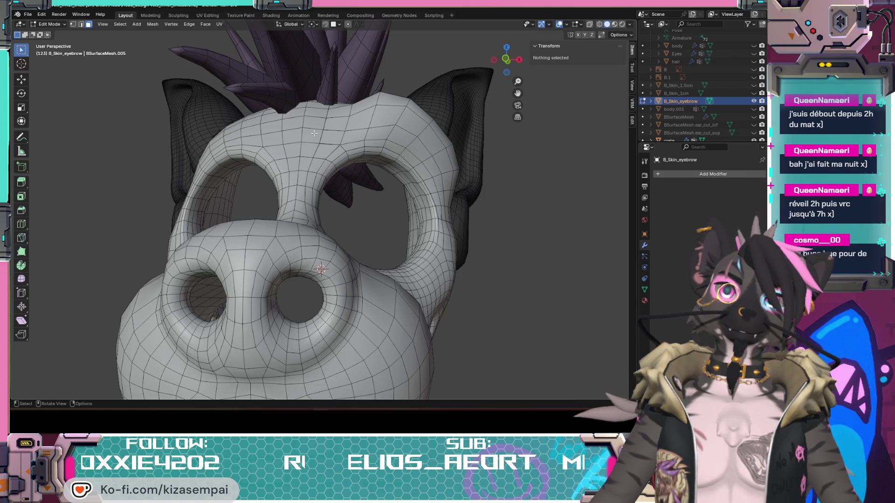
pyautogui.moveTo(314, 133)
pyautogui.mouseDown(button='middle')
pyautogui.moveTo(328, 162)
pyautogui.moveTo(317, 170)
pyautogui.moveTo(327, 138)
pyautogui.moveTo(338, 136)
pyautogui.mouseUp(button='middle')
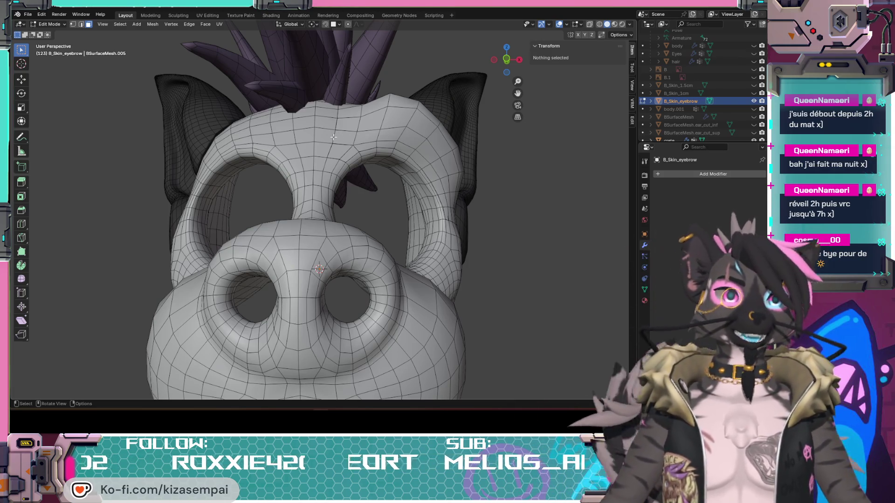
pyautogui.moveTo(389, 161)
pyautogui.mouseDown(button='middle')
pyautogui.moveTo(371, 158)
pyautogui.moveTo(316, 206)
pyautogui.moveTo(329, 182)
pyautogui.moveTo(351, 208)
pyautogui.mouseUp(button='middle')
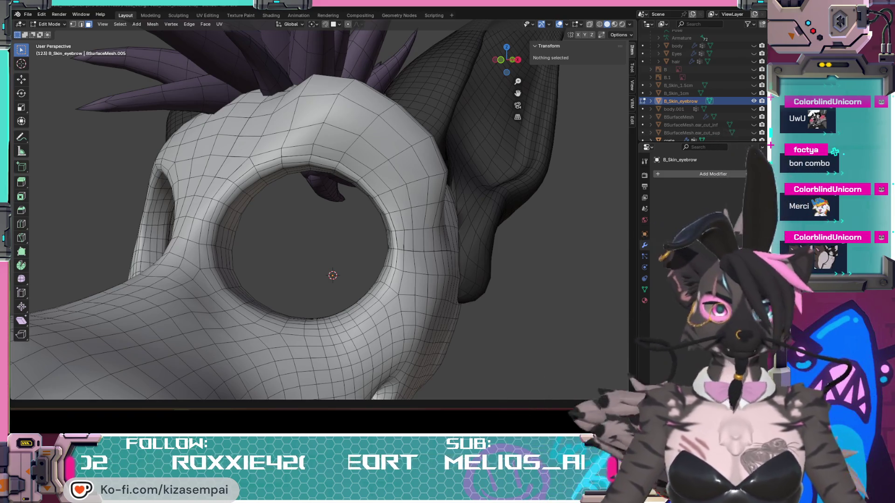
pyautogui.scroll(-10, 571, 244)
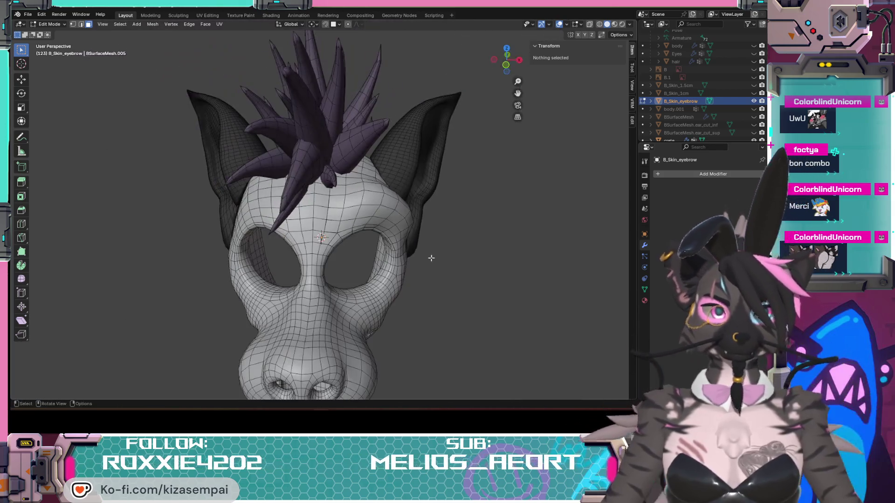
pyautogui.moveTo(479, 259)
pyautogui.mouseDown(button='middle')
pyautogui.moveTo(290, 269)
pyautogui.moveTo(251, 245)
pyautogui.moveTo(329, 285)
pyautogui.mouseUp(button='middle')
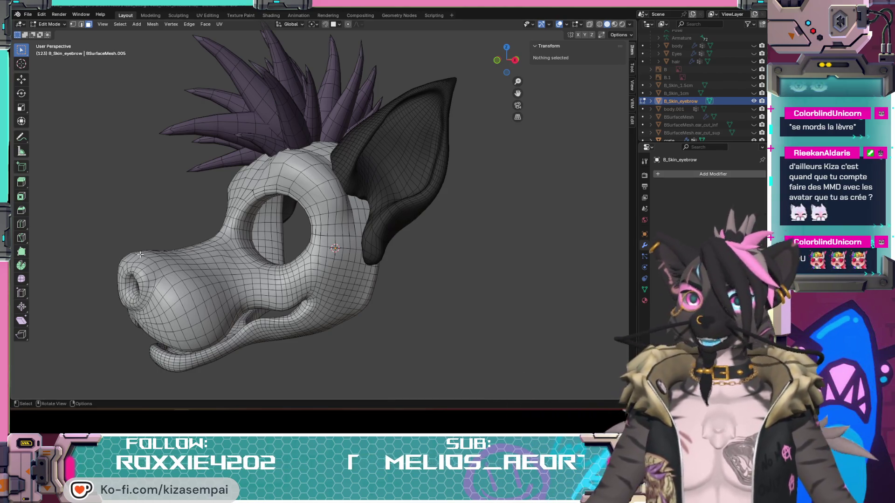
# Select the old seam-bounded brow above the eye hole with L and delete its vertices
pyautogui.scroll(3, 347, 189)
pyautogui.moveTo(364, 256)
pyautogui.mouseDown(button='middle')
pyautogui.moveTo(335, 251)
pyautogui.moveTo(357, 251)
pyautogui.moveTo(362, 265)
pyautogui.moveTo(429, 263)
pyautogui.moveTo(344, 225)
pyautogui.mouseUp(button='middle')
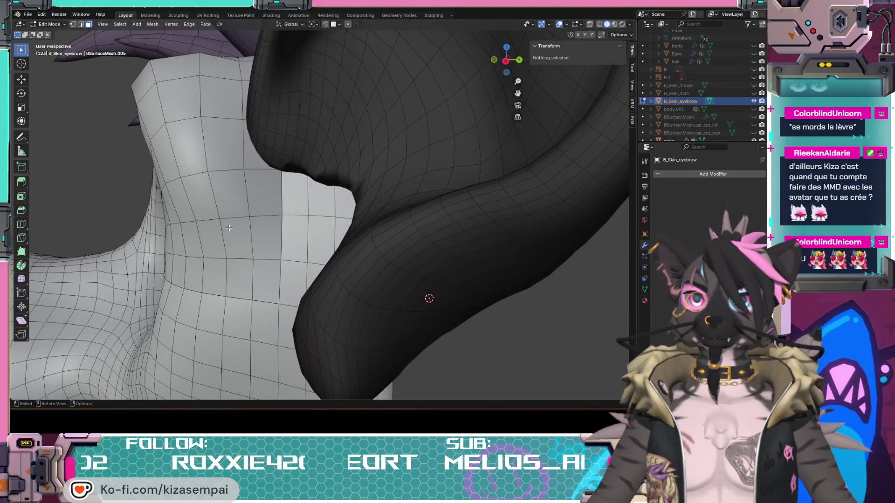
pyautogui.scroll(-3, 264, 213)
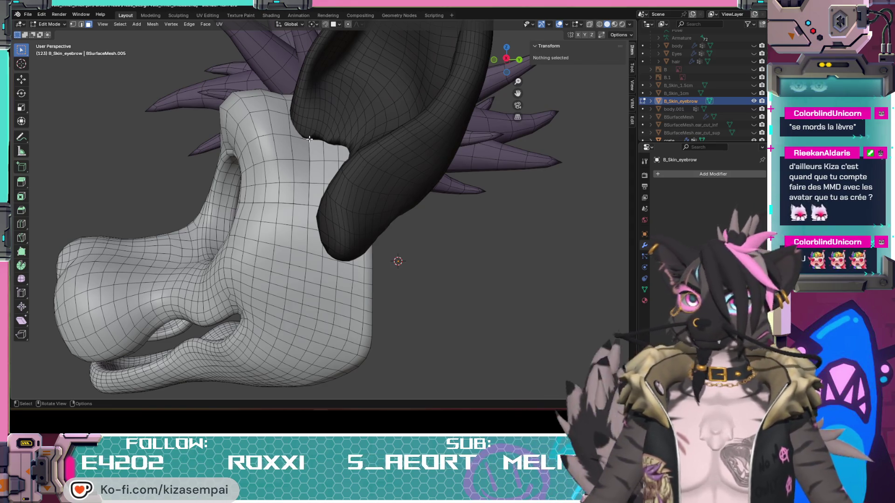
pyautogui.moveTo(310, 139); pyautogui.dragTo(346, 203, button='middle')
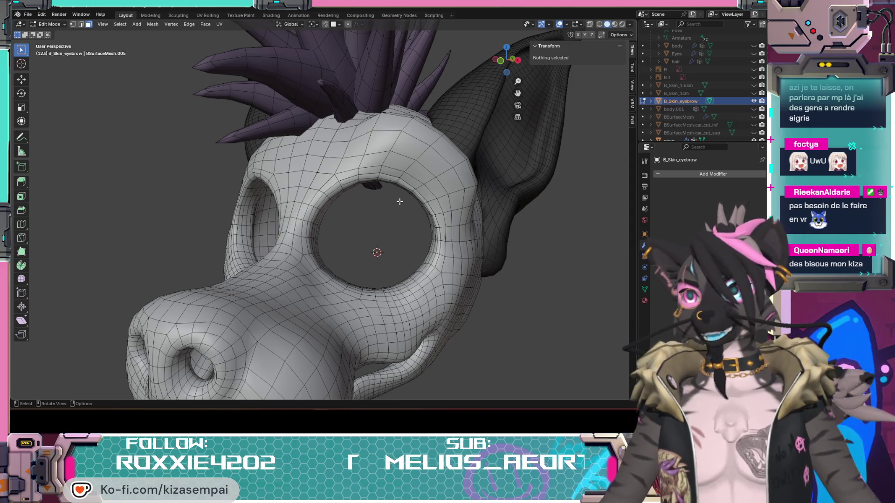
pyautogui.moveTo(474, 68); pyautogui.dragTo(430, 265, button='middle')
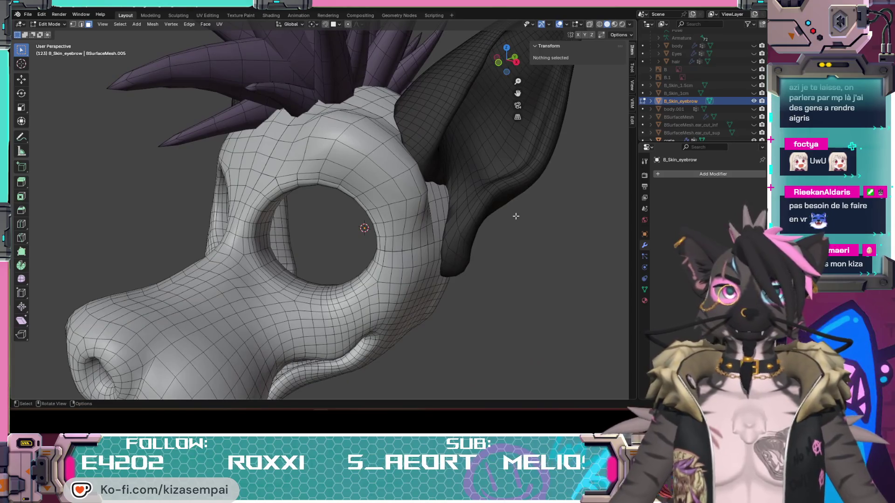
pyautogui.press('l')
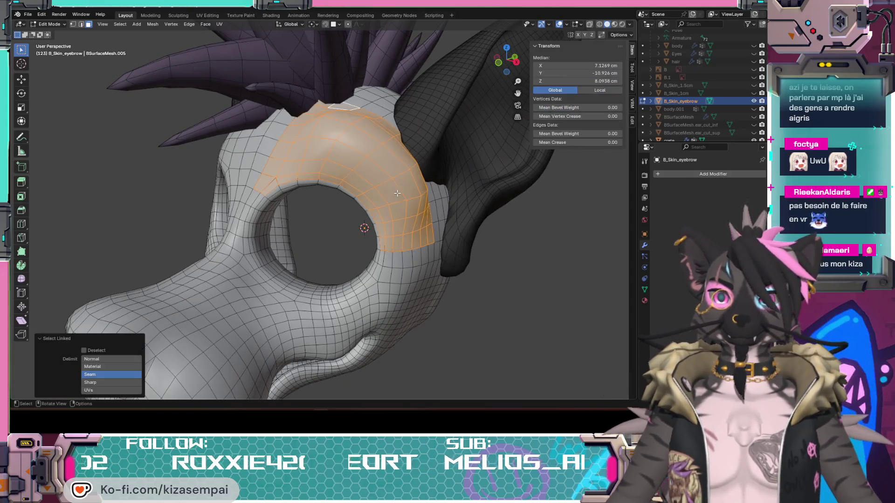
pyautogui.press('x')
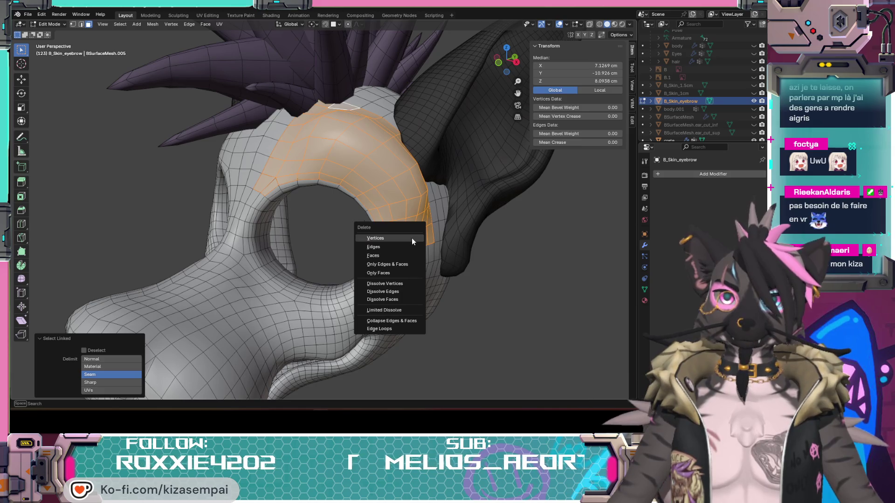
pyautogui.click(412, 238)
pyautogui.moveTo(412, 238); pyautogui.dragTo(354, 248, button='middle')
pyautogui.click(347, 249)
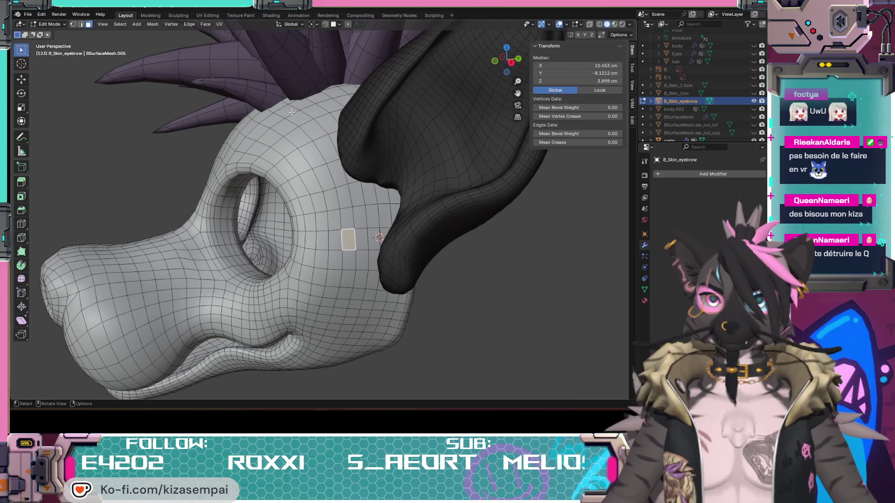
# Shortest-path select a curved band of faces along the upper eye-socket rim toward the ear
pyautogui.keyDown('ctrl'); pyautogui.click(350, 107); pyautogui.keyUp('ctrl')
pyautogui.moveTo(351, 106)
pyautogui.mouseDown(button='middle')
pyautogui.moveTo(333, 171)
pyautogui.moveTo(366, 215)
pyautogui.mouseUp(button='middle')
pyautogui.keyDown('ctrl'); pyautogui.click(366, 215); pyautogui.keyUp('ctrl')
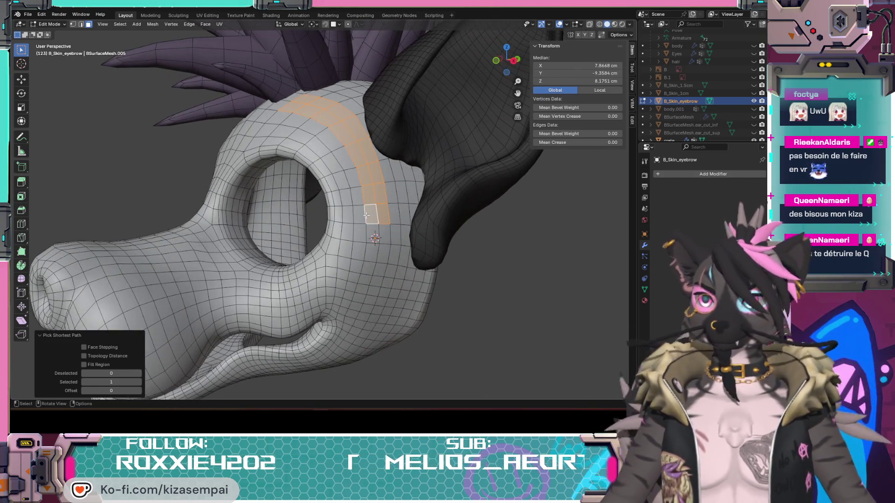
pyautogui.moveTo(366, 215); pyautogui.dragTo(322, 123, button='middle')
pyautogui.keyDown('ctrl'); pyautogui.click(322, 124); pyautogui.keyUp('ctrl')
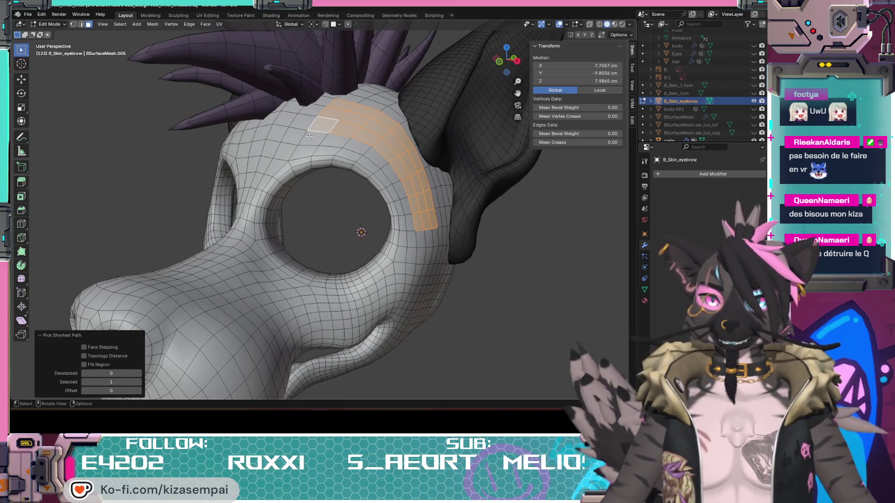
pyautogui.keyDown('ctrl'); pyautogui.click(401, 226); pyautogui.keyUp('ctrl')
pyautogui.moveTo(401, 226)
pyautogui.mouseDown(button='middle')
pyautogui.moveTo(327, 195)
pyautogui.moveTo(477, 253)
pyautogui.moveTo(368, 234)
pyautogui.mouseUp(button='middle')
pyautogui.keyDown('ctrl'); pyautogui.click(298, 172); pyautogui.keyUp('ctrl')
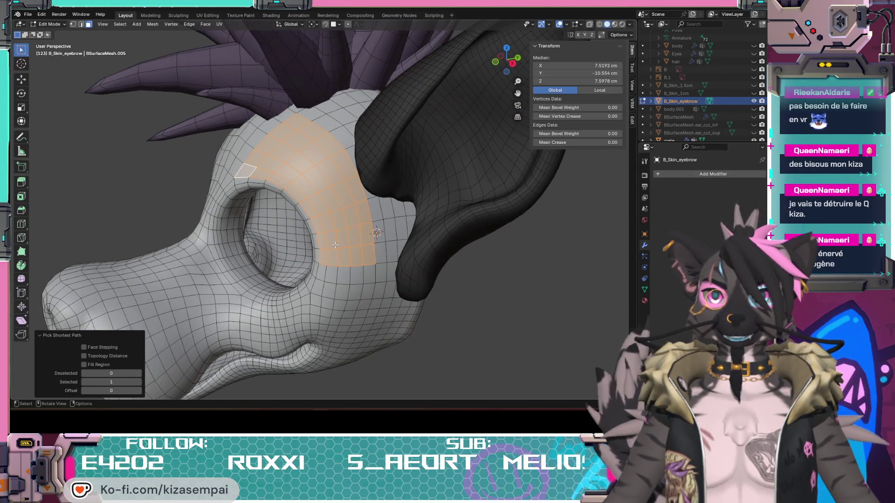
pyautogui.moveTo(330, 239)
pyautogui.mouseDown(button='middle')
pyautogui.moveTo(394, 219)
pyautogui.moveTo(413, 240)
pyautogui.moveTo(354, 246)
pyautogui.moveTo(370, 239)
pyautogui.moveTo(428, 256)
pyautogui.mouseUp(button='middle')
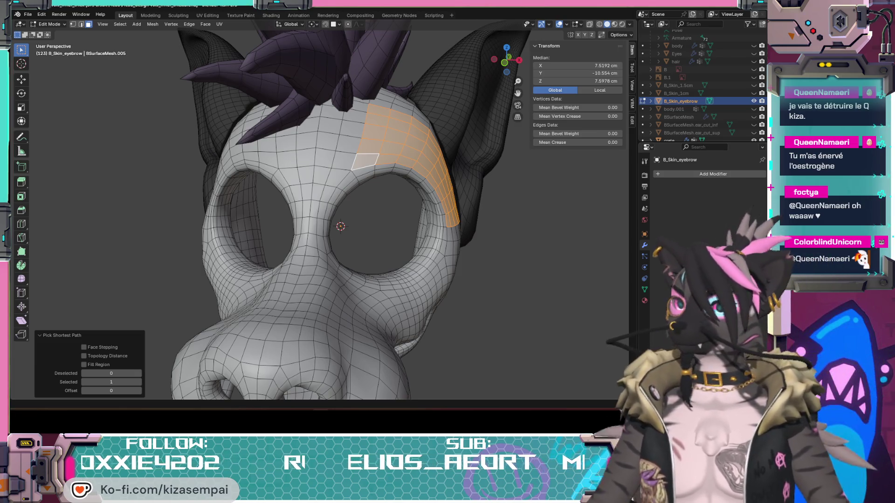
pyautogui.moveTo(327, 270); pyautogui.dragTo(401, 269, button='middle')
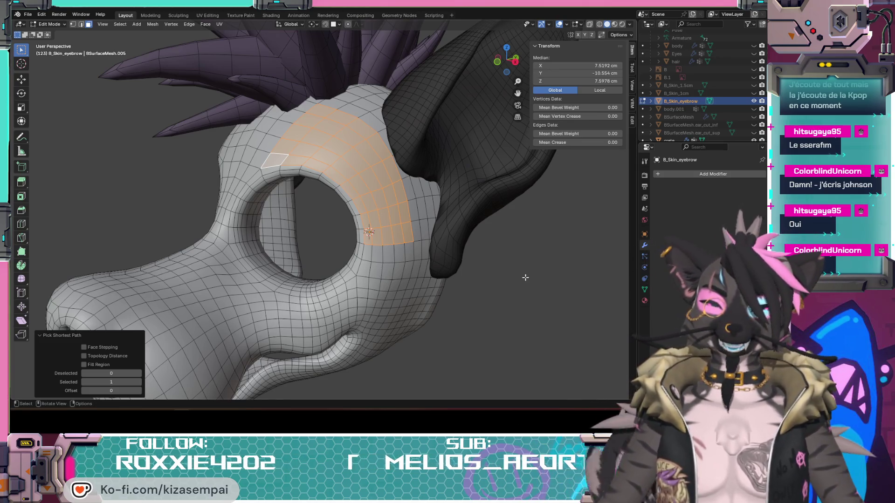
# Duplicate the brow faces in place with Shift+D, deselect, then L-select the connected head mesh
pyautogui.hotkey('alt', 'a')
pyautogui.hotkey('ctrl', 'z')
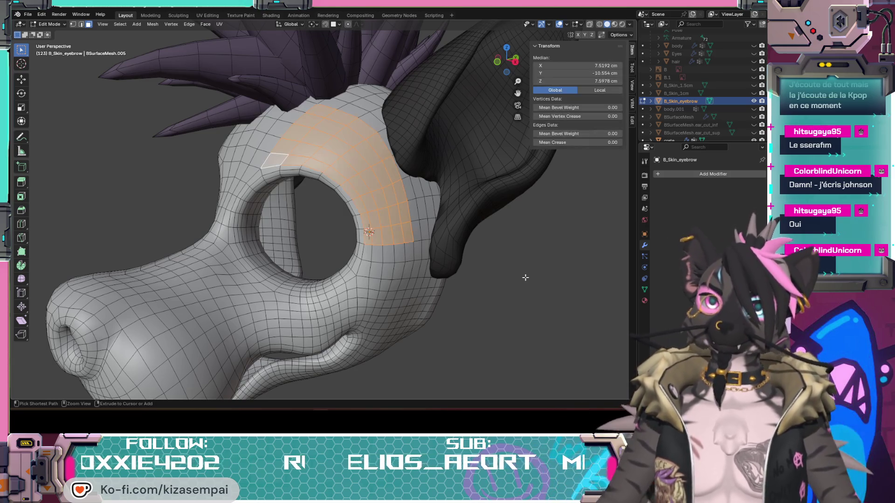
pyautogui.hotkey('shift', 'd')
pyautogui.rightClick(441, 246)
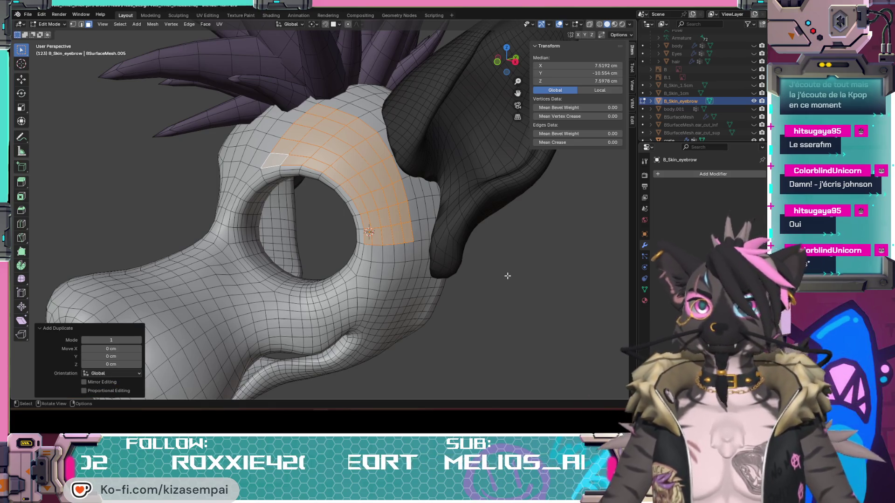
pyautogui.press('p')
pyautogui.click(448, 297)
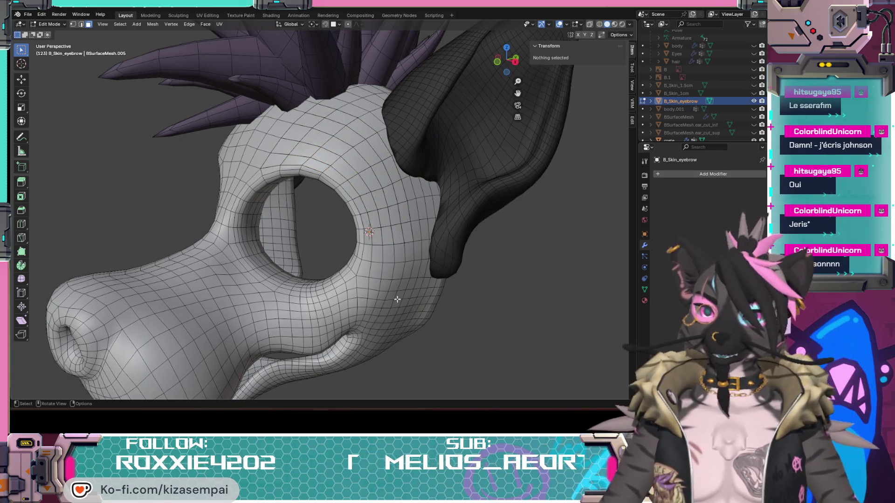
pyautogui.press('l')
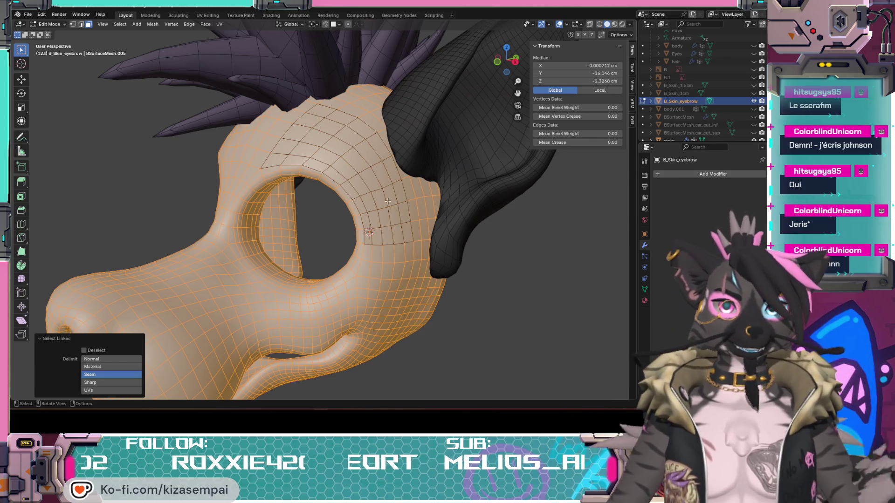
# Hide the head mesh so only the brow strip stays visible
pyautogui.click(542, 342)
pyautogui.hotkey('ctrl', 'z')
pyautogui.press('h')
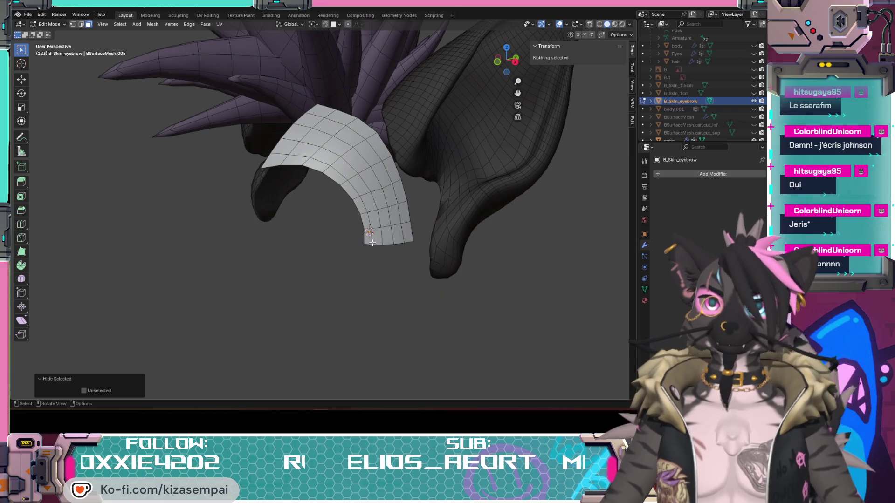
# Hide the brow strip's outer ring of border faces and switch it into Sculpt Mode
pyautogui.click(368, 236)
pyautogui.keyDown('shift'); pyautogui.click(405, 237); pyautogui.keyUp('shift')
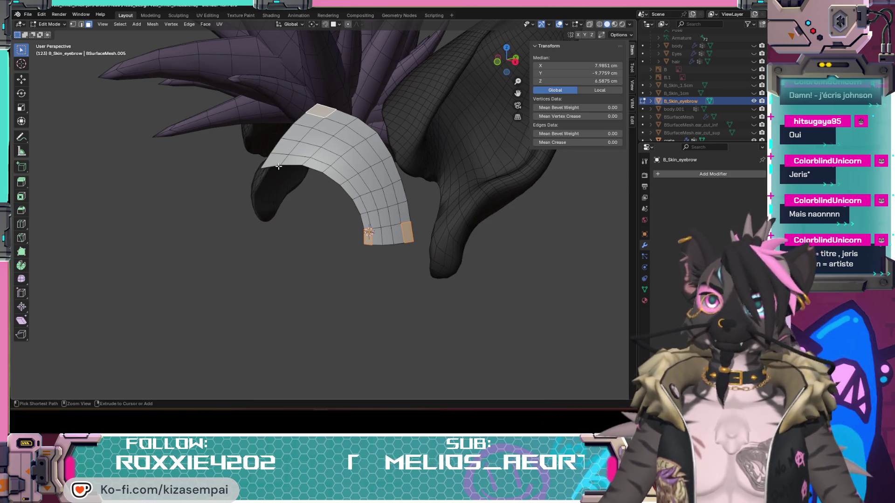
pyautogui.keyDown('ctrl'); pyautogui.click(274, 159); pyautogui.keyUp('ctrl')
pyautogui.keyDown('ctrl'); pyautogui.click(367, 234); pyautogui.keyUp('ctrl')
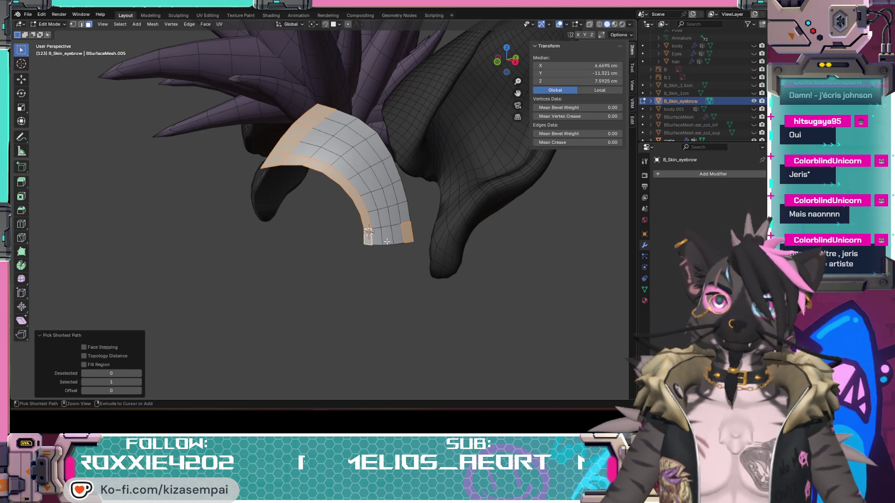
pyautogui.keyDown('ctrl'); pyautogui.click(408, 229); pyautogui.keyUp('ctrl')
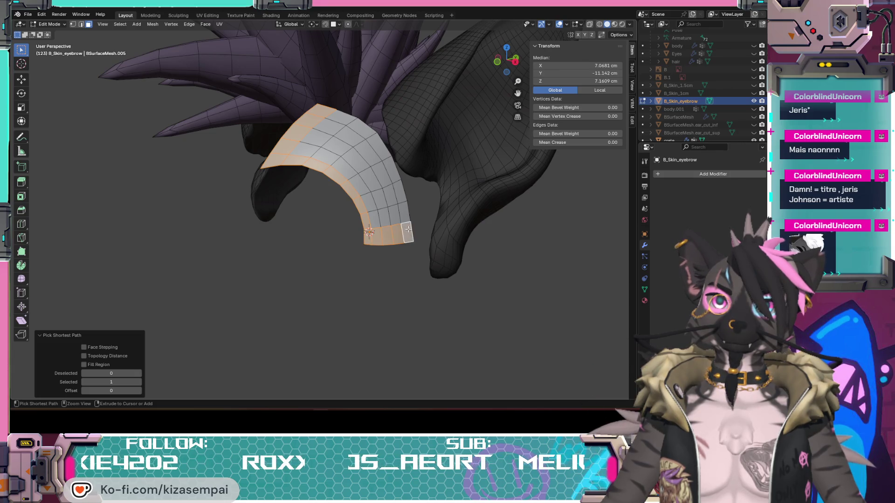
pyautogui.keyDown('ctrl'); pyautogui.click(340, 118); pyautogui.keyUp('ctrl')
pyautogui.press('h')
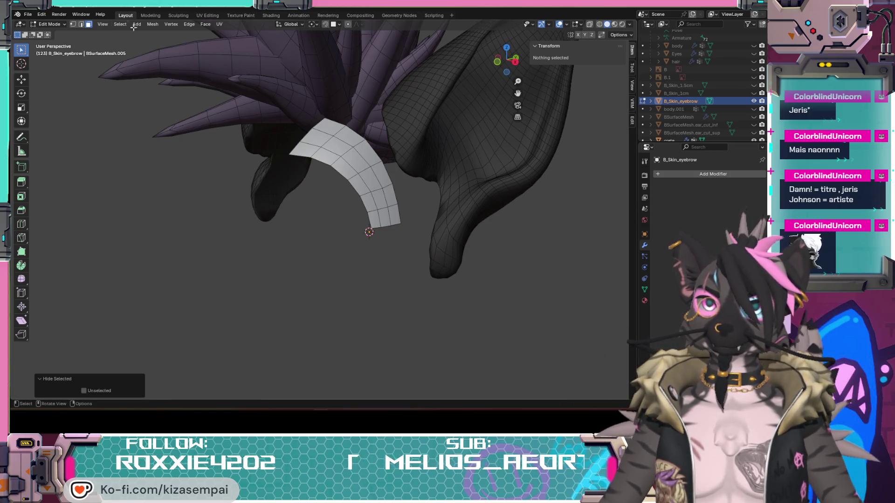
pyautogui.click(49, 24)
pyautogui.click(46, 52)
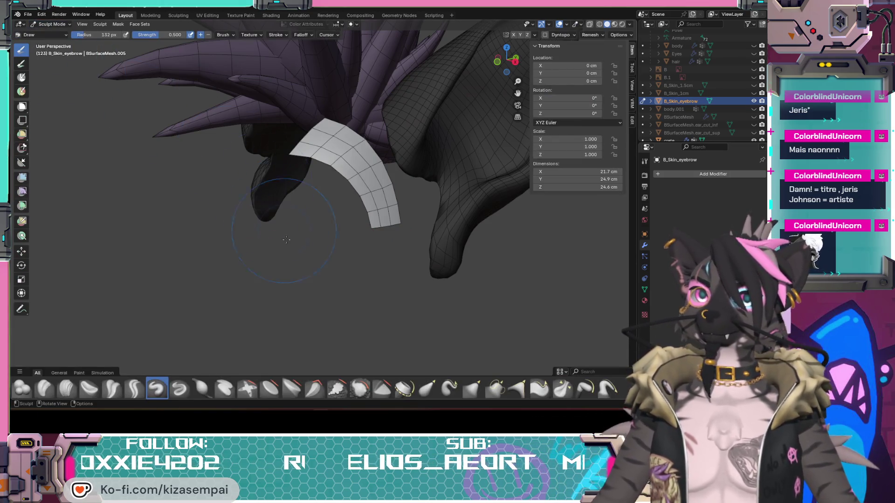
# Sculpt the lower end and surface of the isolated brow strip with the Draw brush
pyautogui.moveTo(360, 214); pyautogui.dragTo(382, 204)
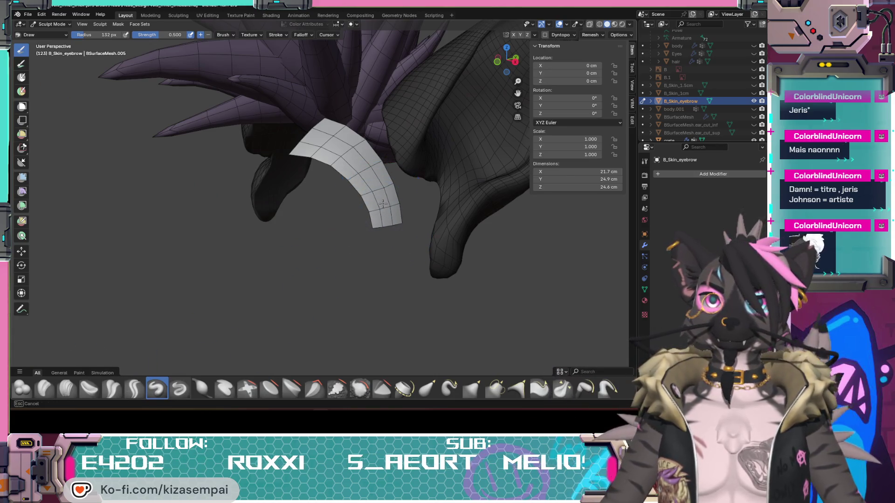
pyautogui.moveTo(364, 167); pyautogui.dragTo(363, 169)
pyautogui.moveTo(364, 169); pyautogui.dragTo(320, 193, button='middle')
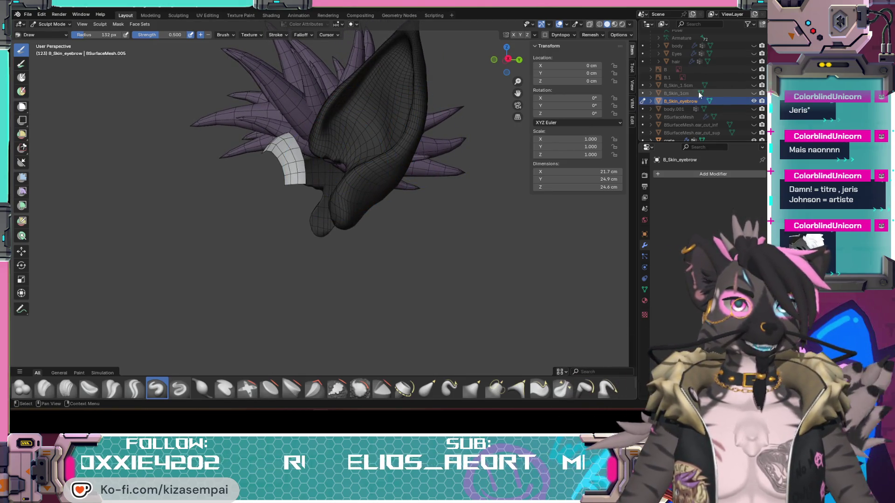
# Unhide B_Skin_1cm in the Outliner and sculpt the brow ridge across the forehead
pyautogui.click(753, 93)
pyautogui.scroll(3, 274, 114)
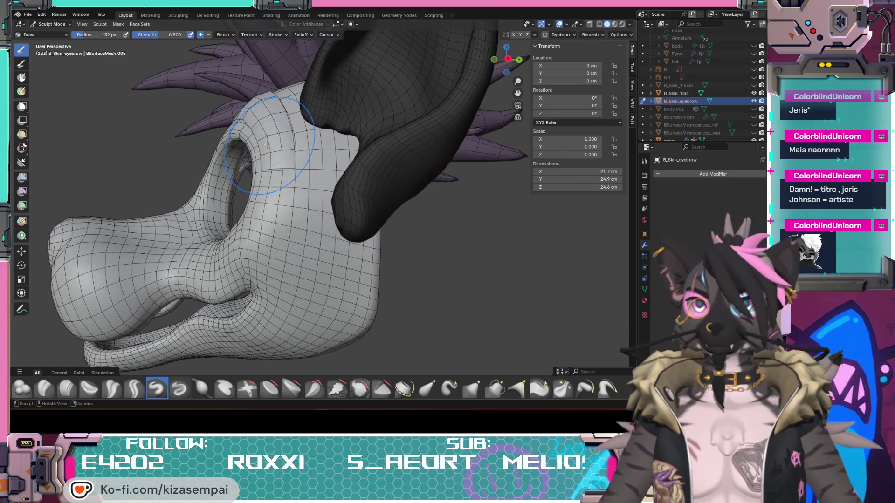
pyautogui.moveTo(260, 101); pyautogui.dragTo(367, 122, button='middle')
pyautogui.moveTo(366, 122)
pyautogui.mouseDown()
pyautogui.moveTo(405, 149)
pyautogui.moveTo(421, 175)
pyautogui.mouseUp()
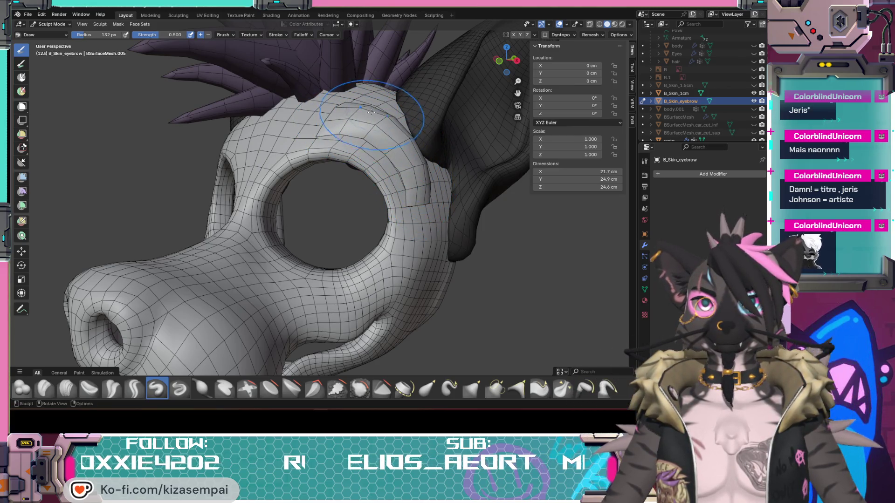
pyautogui.moveTo(345, 111)
pyautogui.mouseDown(button='middle')
pyautogui.moveTo(291, 127)
pyautogui.moveTo(254, 122)
pyautogui.moveTo(358, 107)
pyautogui.mouseUp(button='middle')
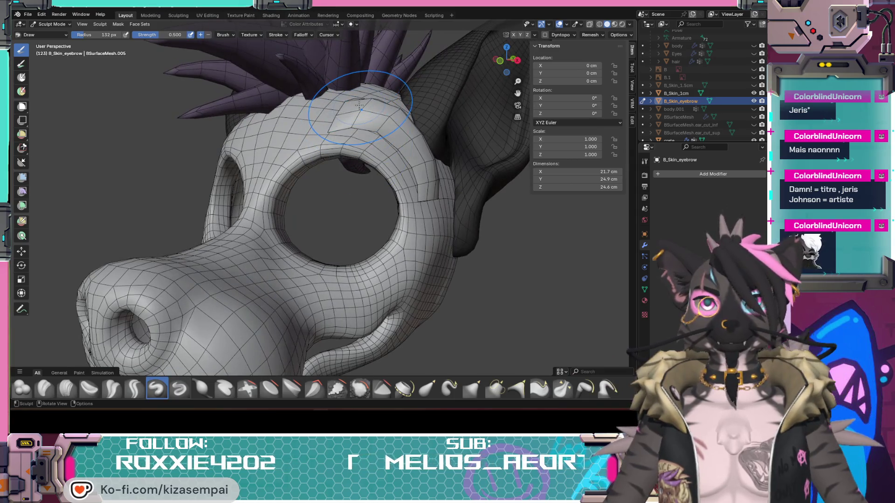